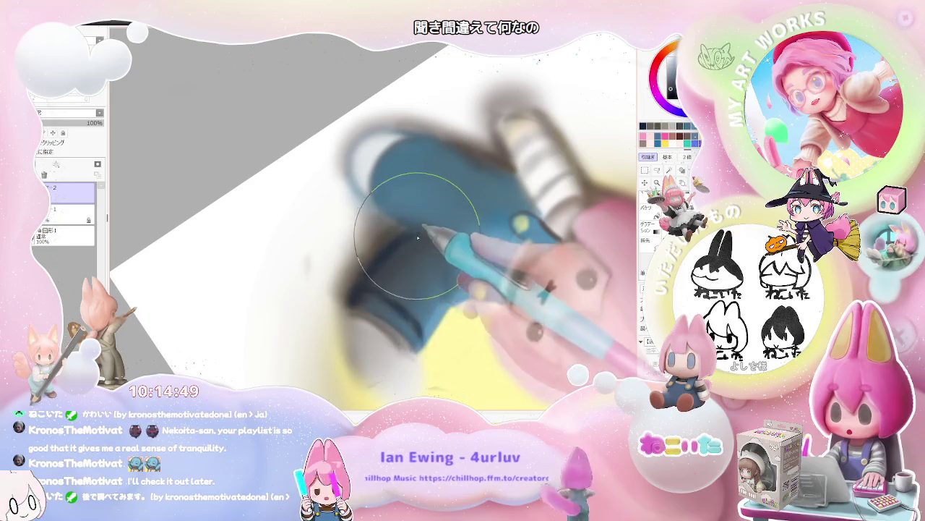
Zoom in and out and pan the view left to inspect the chibi figure
scroll(434, 246, down, 3)
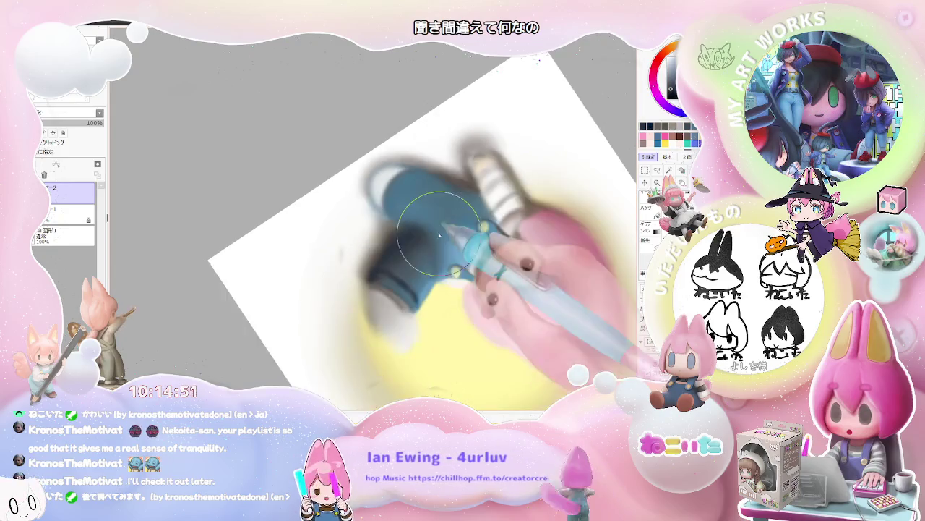
scroll(491, 282, down, 3)
scroll(535, 303, down, 2)
scroll(544, 312, down, 1)
drag(544, 312, 371, 298)
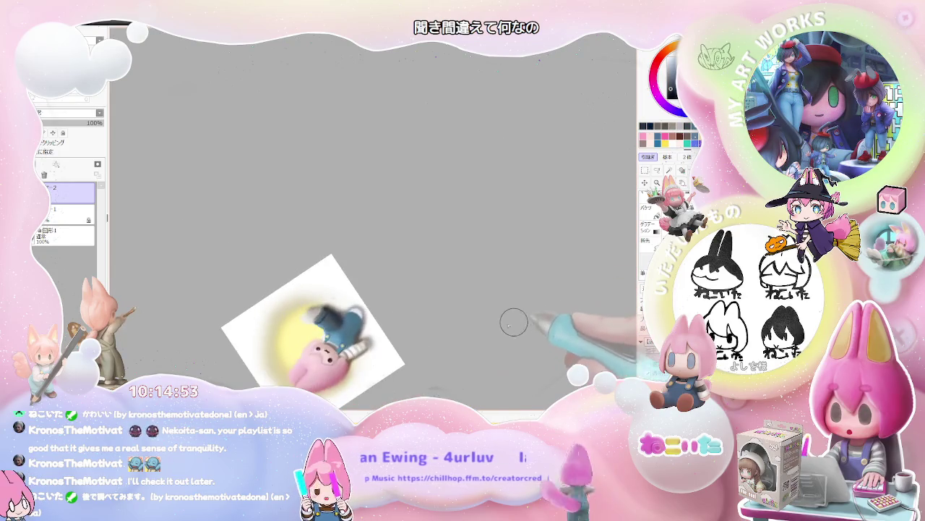
scroll(303, 282, up, 2)
scroll(275, 267, up, 2)
scroll(262, 260, up, 1)
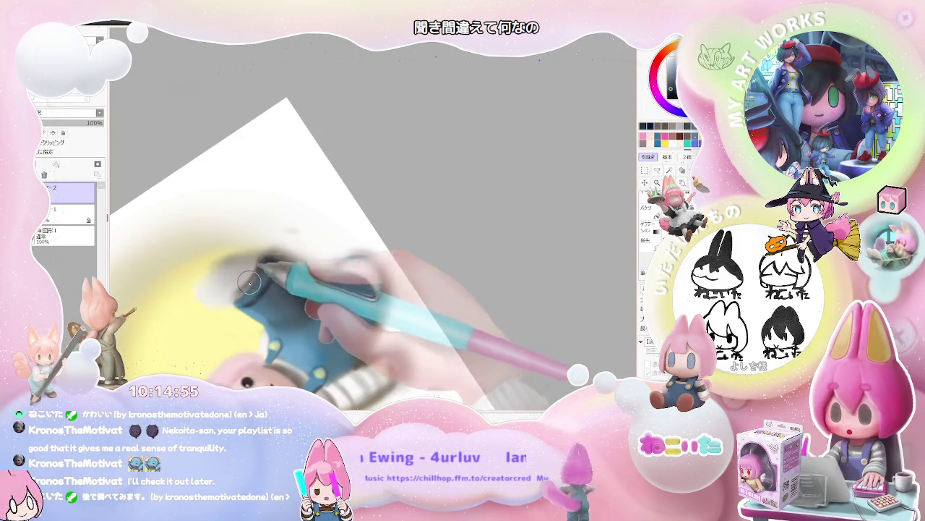
scroll(345, 291, down, 2)
scroll(345, 291, down, 1)
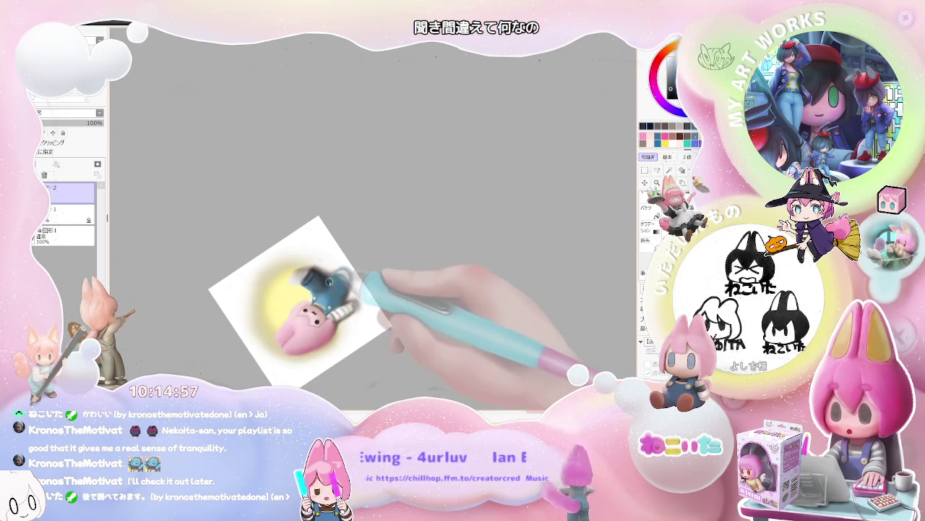
scroll(318, 278, up, 1)
scroll(289, 278, up, 1)
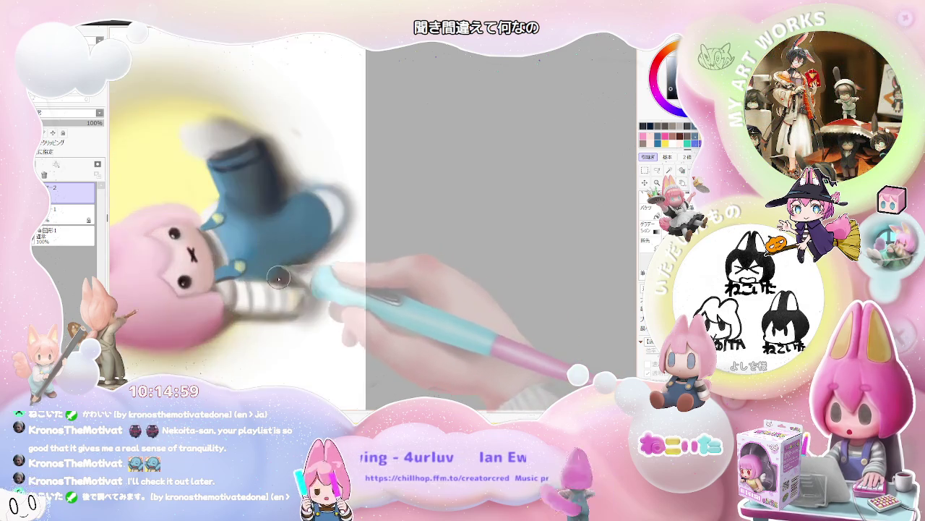
scroll(269, 279, up, 1)
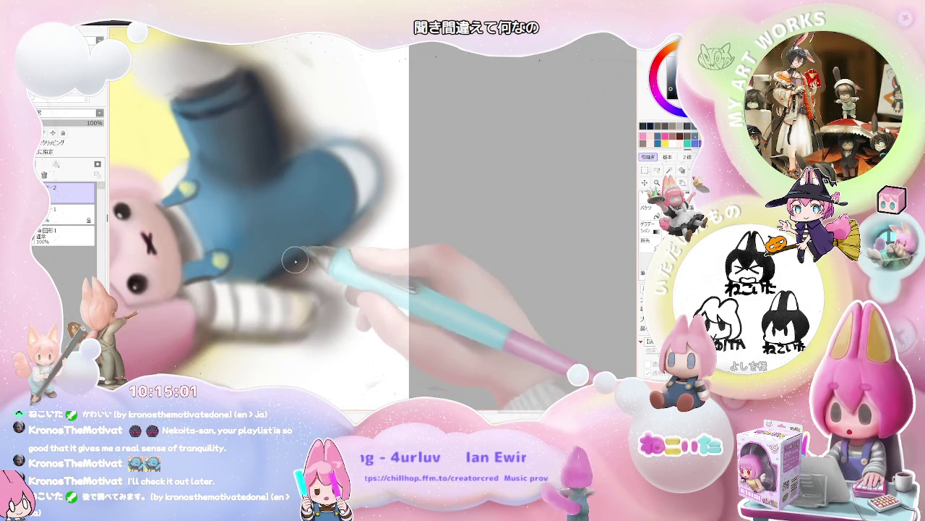
scroll(350, 215, down, 1)
scroll(362, 225, down, 1)
scroll(376, 235, down, 1)
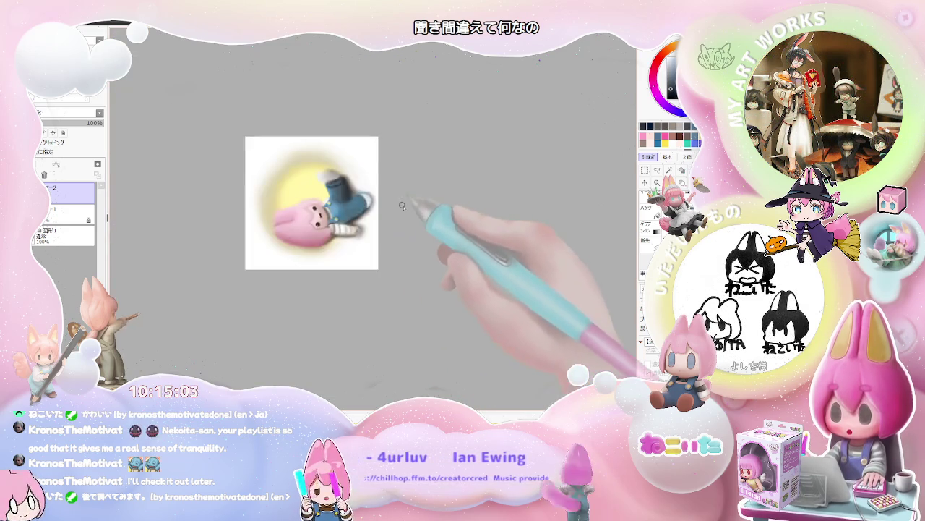
scroll(383, 257, up, 1)
scroll(365, 271, up, 1)
scroll(351, 282, up, 1)
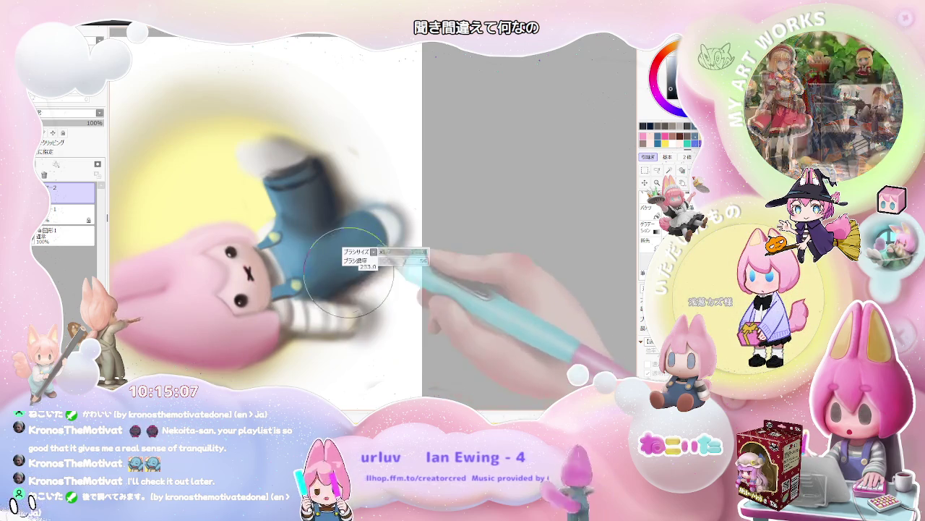
scroll(375, 236, down, 1)
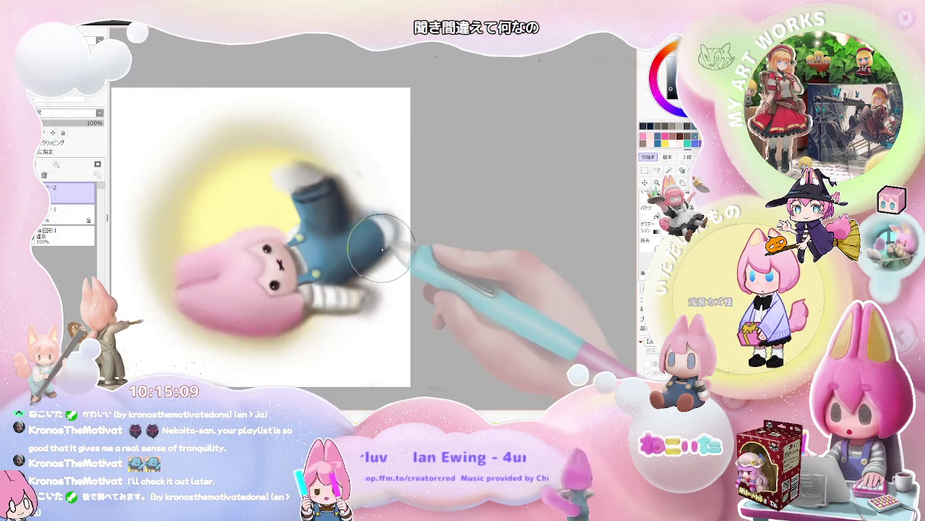
scroll(375, 235, down, 1)
Rotate the view counter-clockwise while zooming, then turn it back to a slight tilt
key(Delete)
key(Delete)
scroll(365, 238, up, 1)
key(Delete)
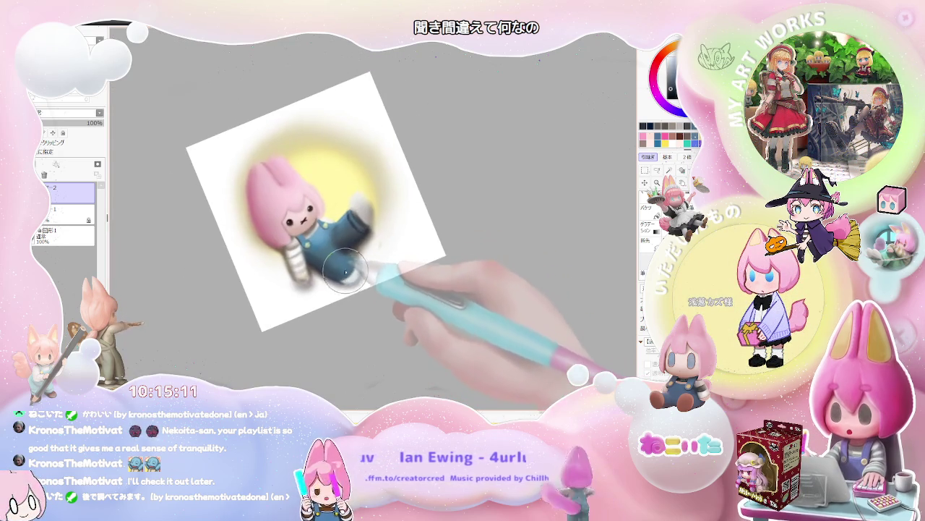
scroll(347, 237, up, 1)
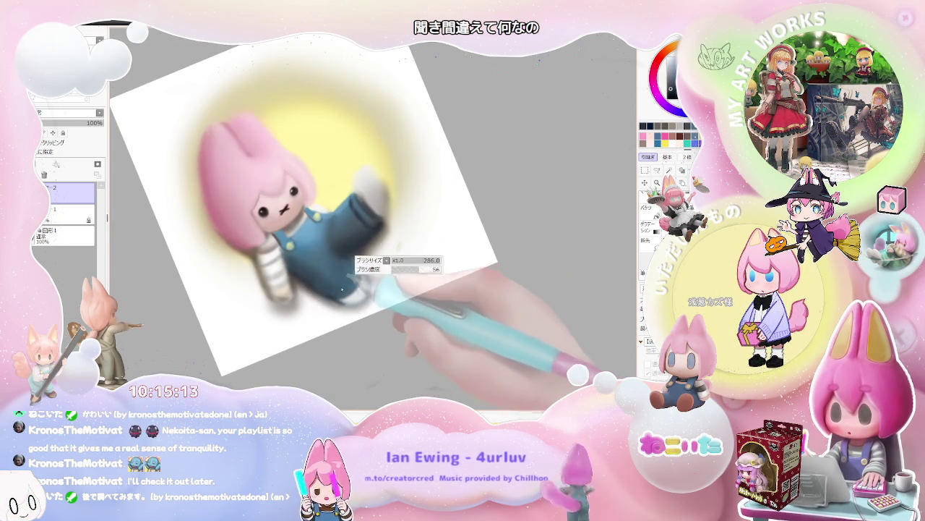
scroll(345, 286, up, 1)
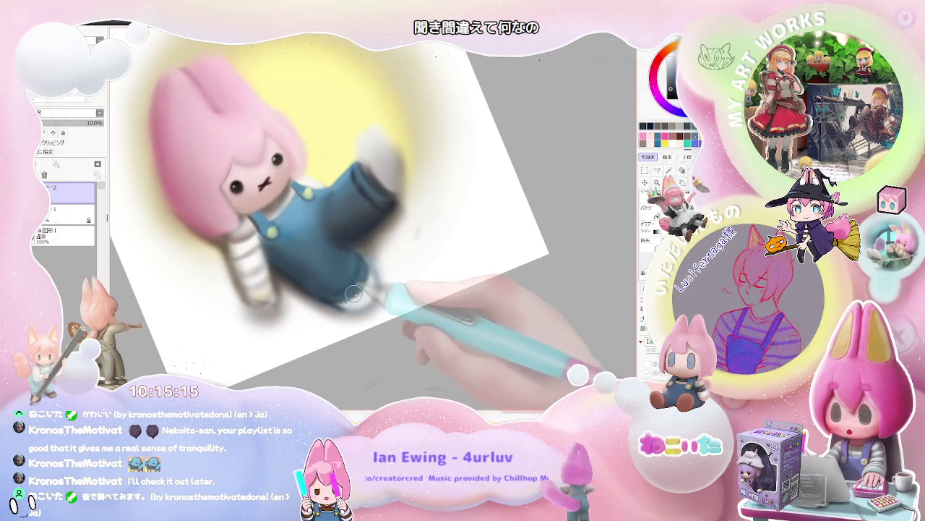
scroll(349, 296, down, 1)
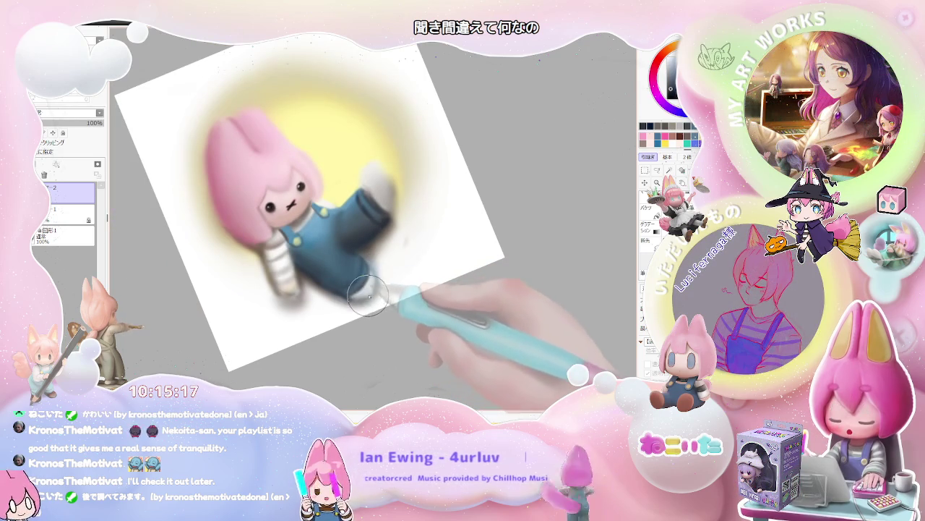
scroll(374, 269, down, 1)
scroll(376, 257, down, 1)
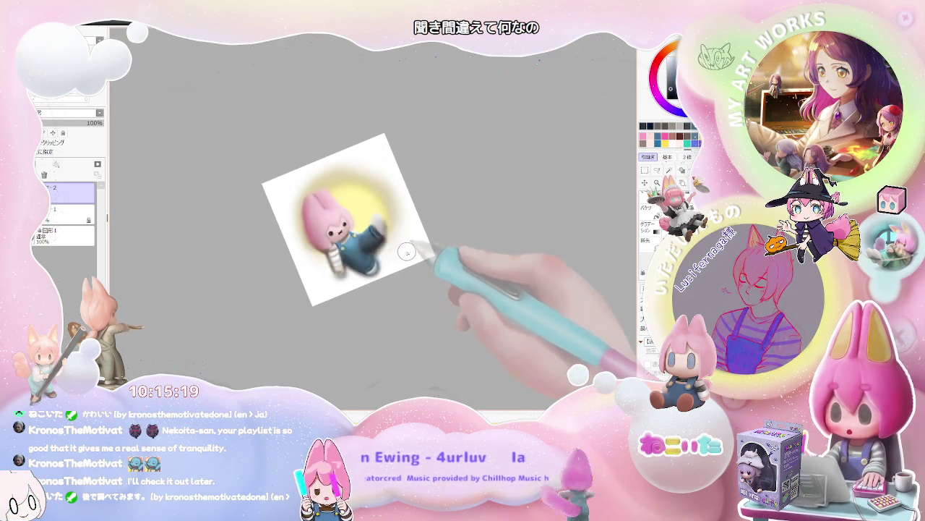
scroll(352, 248, down, 1)
scroll(337, 238, down, 1)
scroll(335, 232, up, 3)
scroll(334, 230, up, 3)
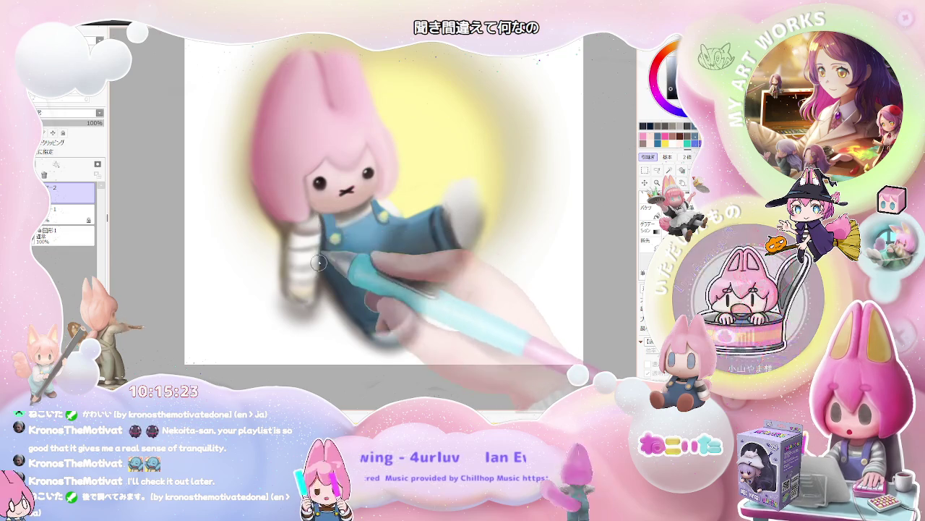
scroll(340, 253, down, 2)
scroll(403, 275, down, 1)
scroll(402, 275, down, 1)
key(Delete)
key(Delete)
key(Delete)
key(End)
scroll(427, 296, up, 1)
scroll(391, 275, up, 2)
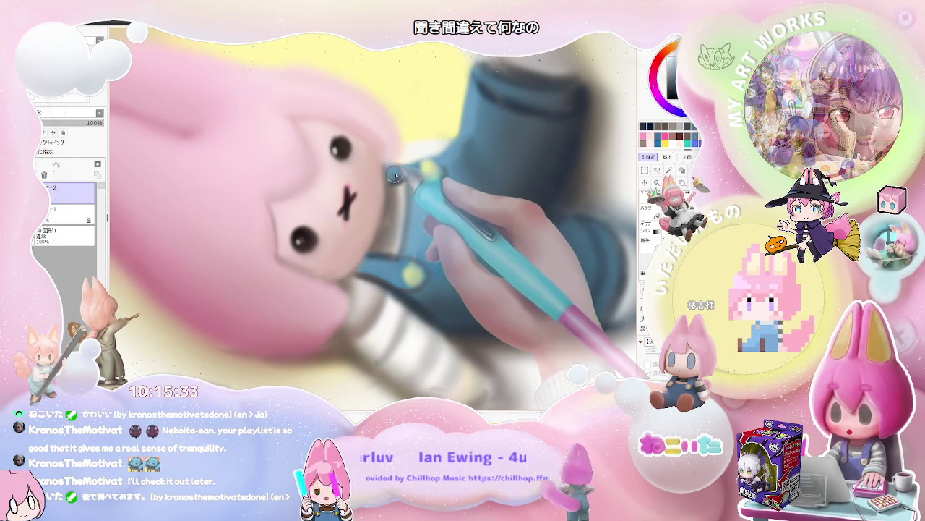
Tilt the view to a diamond, straighten it, mirror it, then zoom out and tilt 30 degrees
key(Delete)
scroll(448, 185, down, 3)
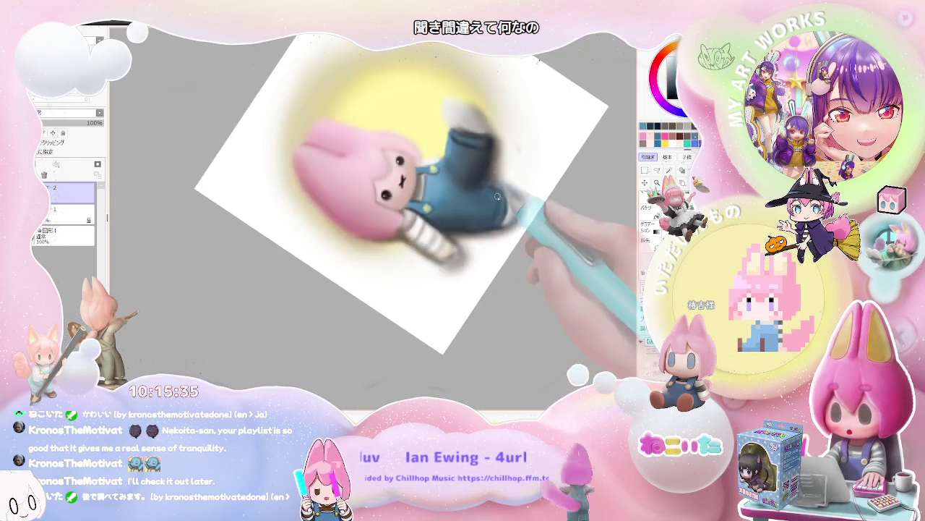
scroll(495, 191, down, 3)
key(End)
key(End)
key(End)
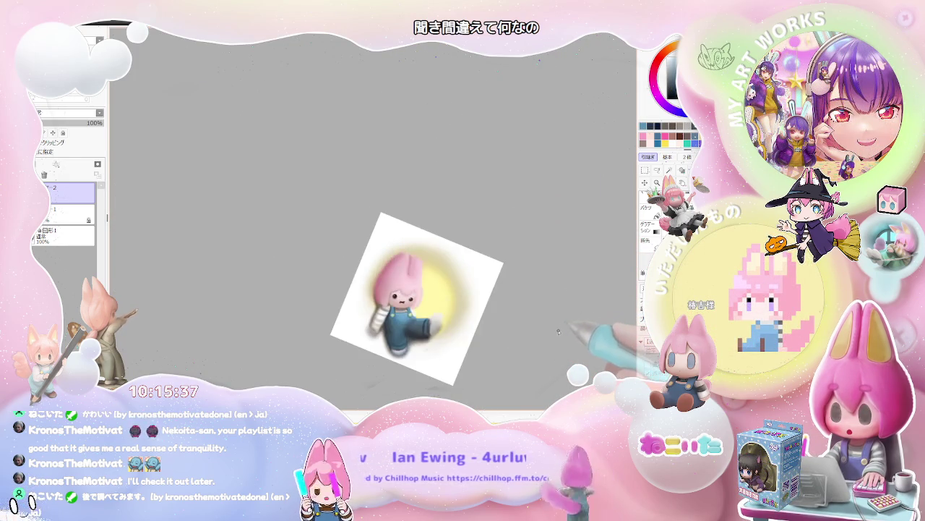
key(End)
key(Insert)
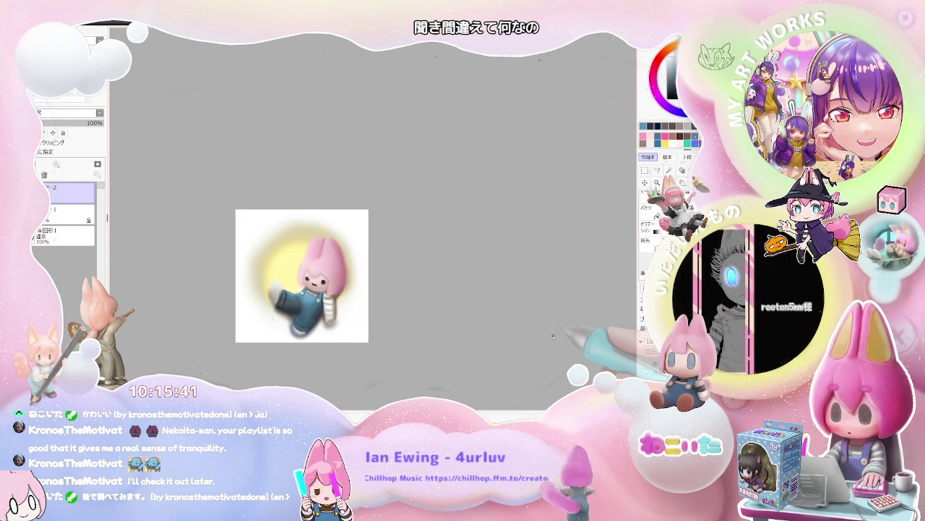
key(minus)
key(Delete)
key(Delete)
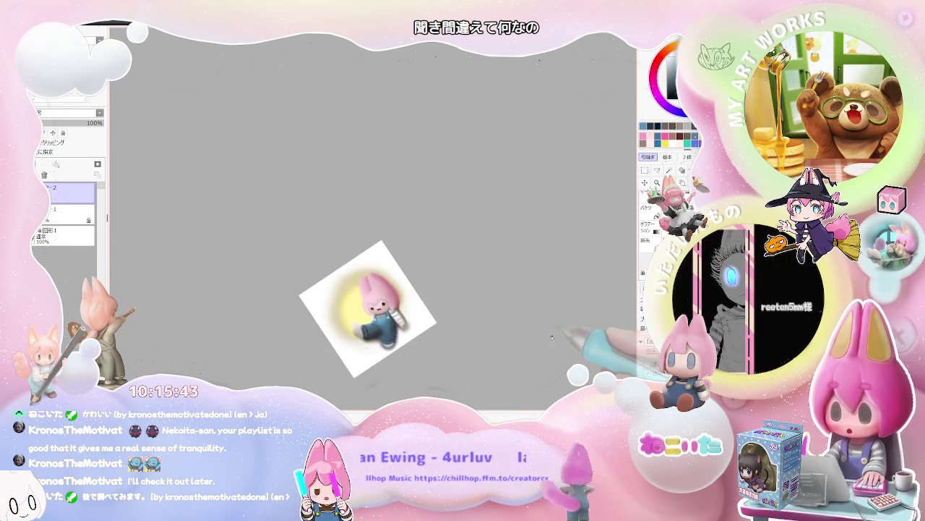
scroll(356, 343, up, 1)
scroll(357, 342, up, 2)
scroll(356, 343, up, 2)
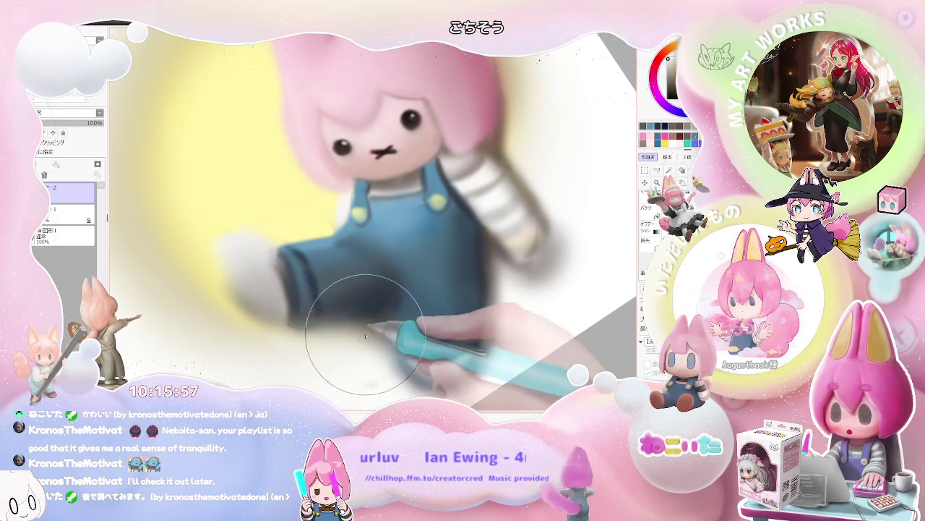
scroll(363, 336, down, 3)
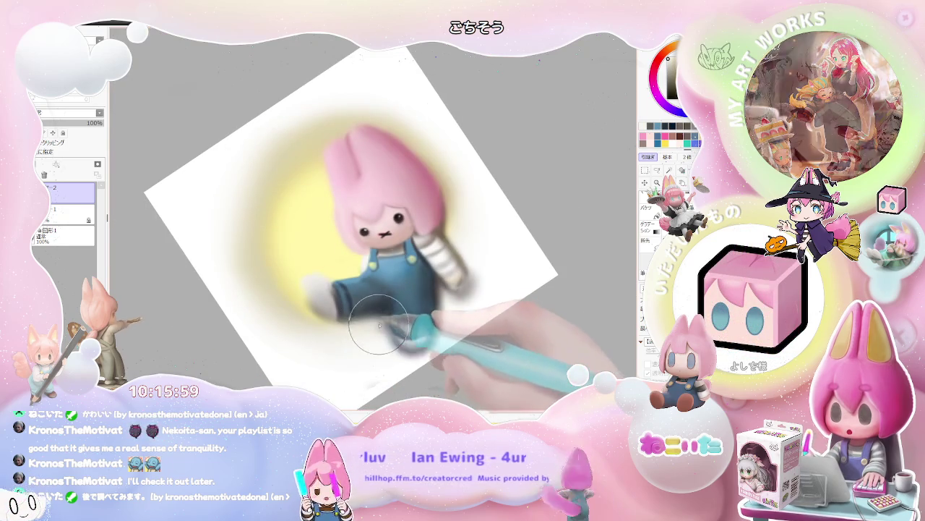
scroll(379, 329, down, 2)
scroll(390, 340, down, 2)
key(End)
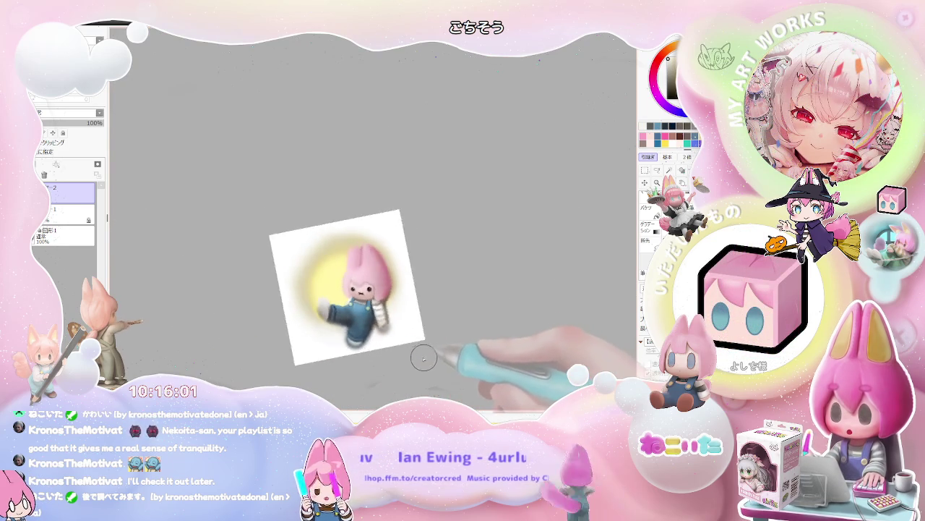
key(End)
key(h)
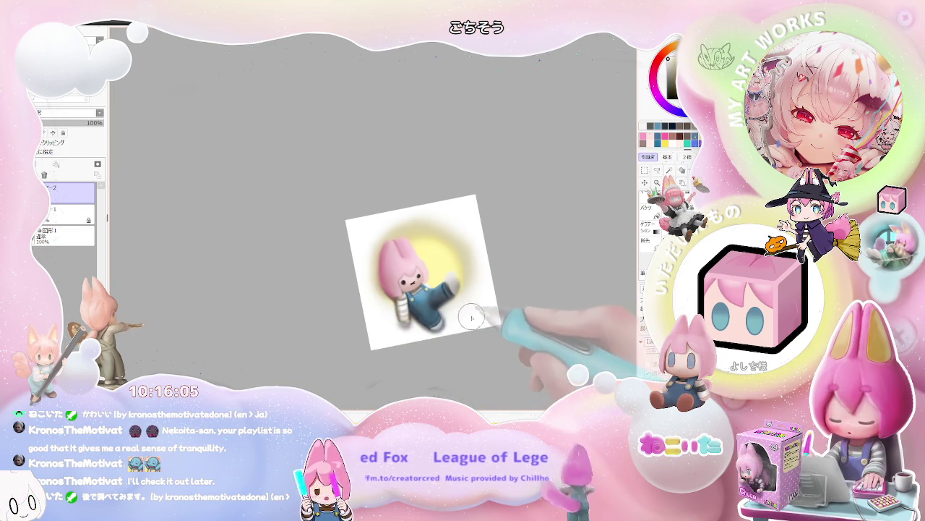
scroll(347, 278, up, 3)
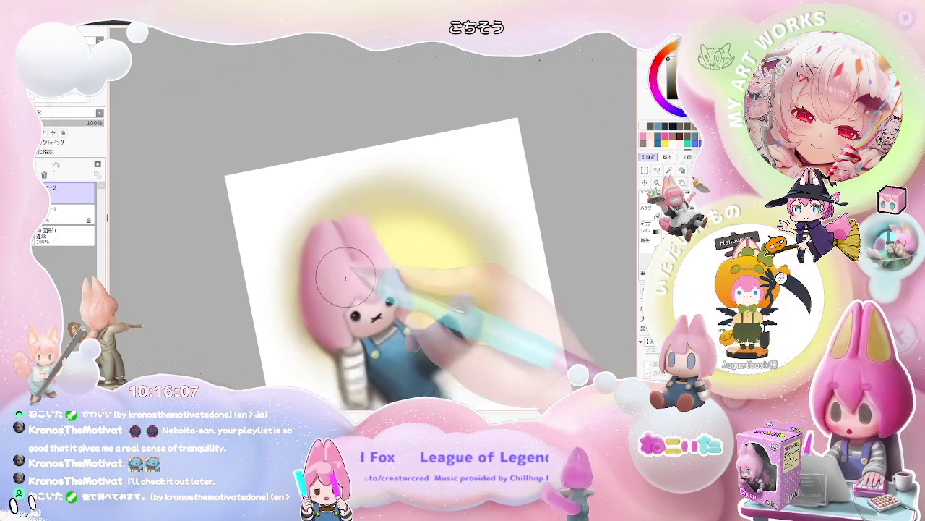
scroll(347, 280, up, 1)
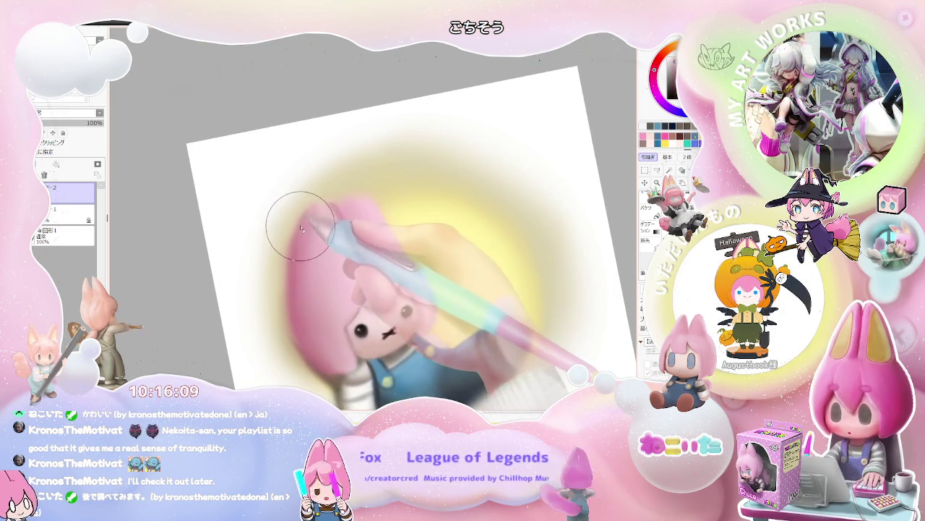
key(bracketleft)
key(bracketleft)
key(bracketleft)
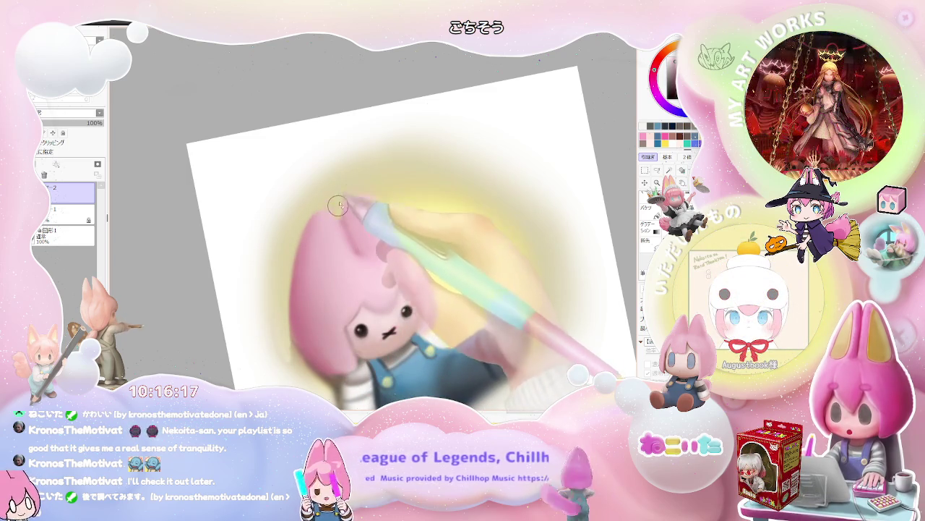
key(minus)
key(minus)
key(minus)
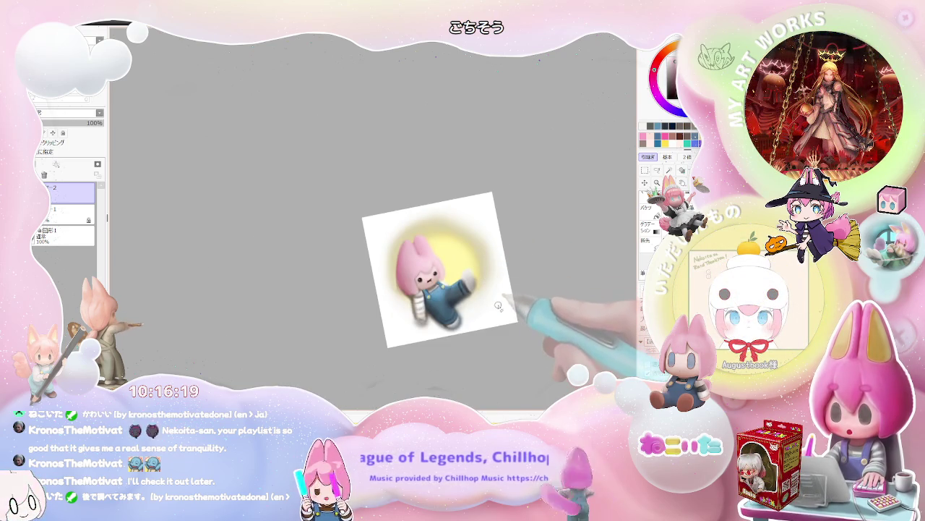
key(Home)
key(Insert)
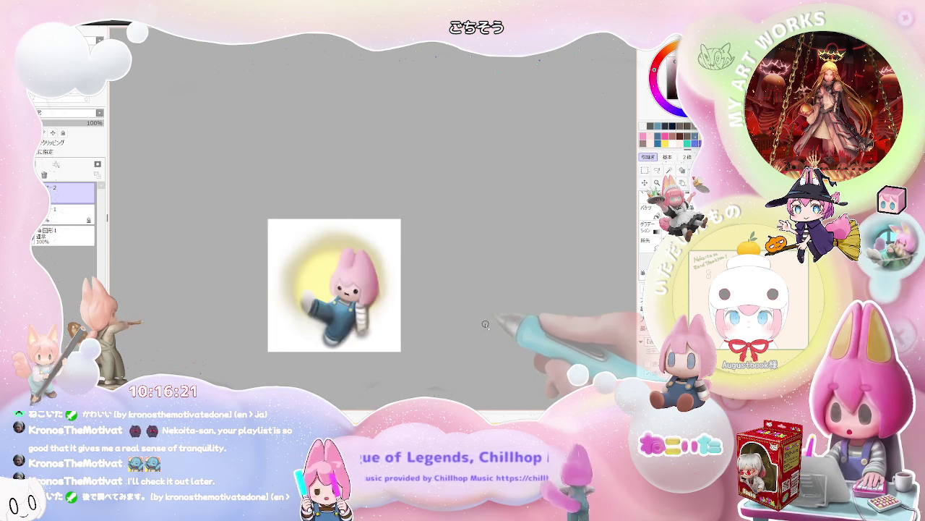
key(plus)
key(plus)
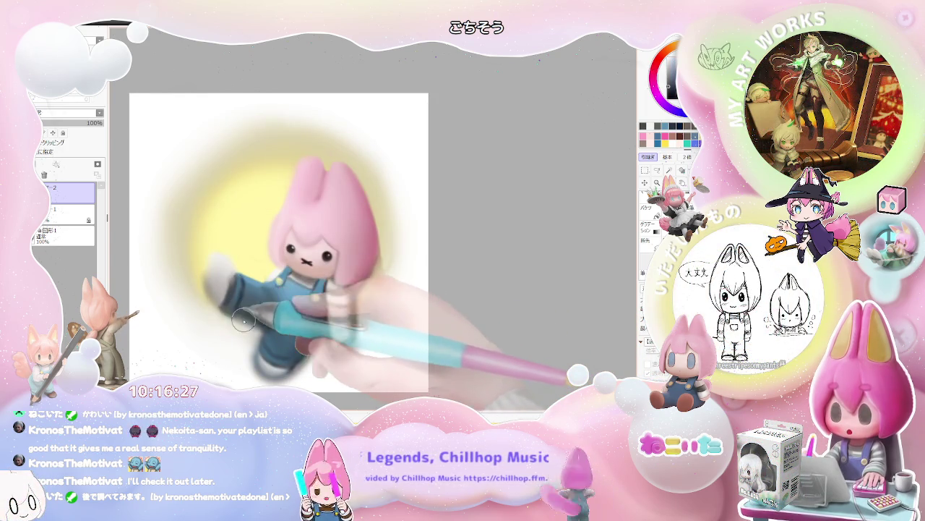
key(minus)
key(minus)
key(minus)
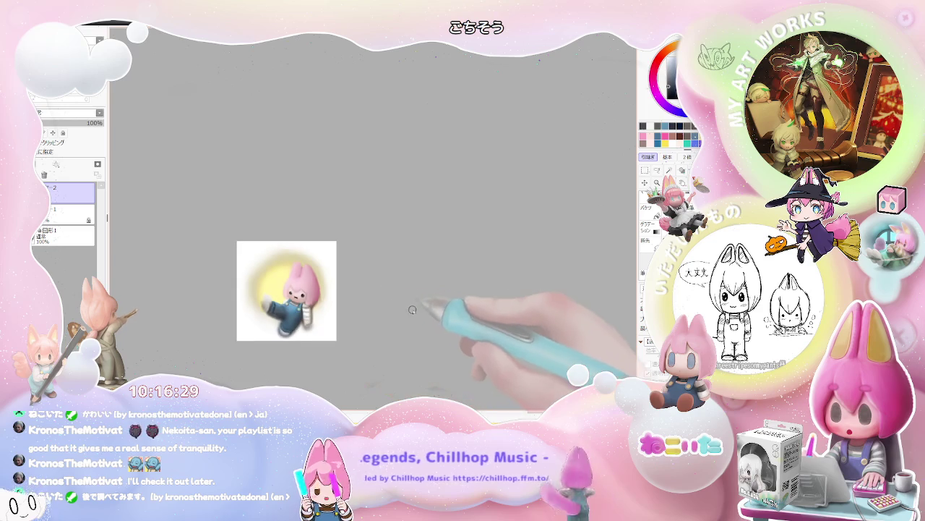
key(End)
key(End)
key(plus)
key(plus)
key(plus)
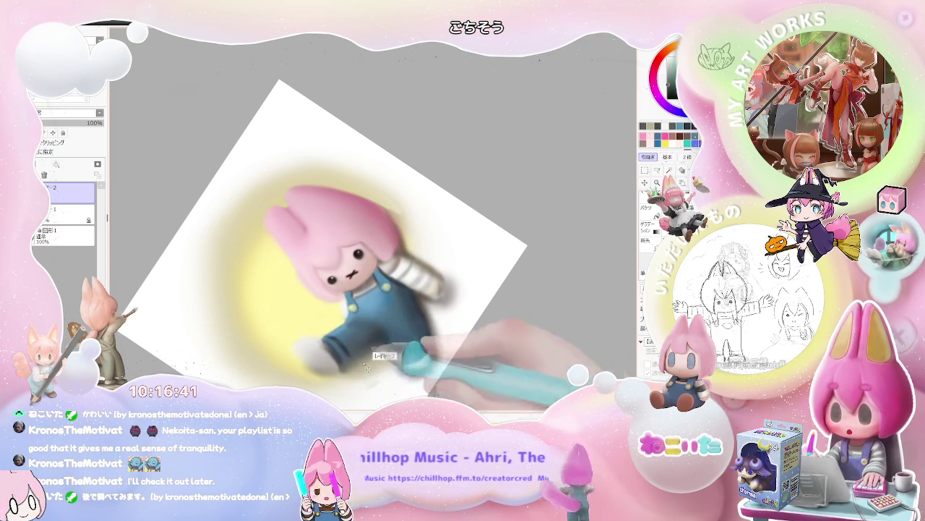
scroll(392, 362, down, 2)
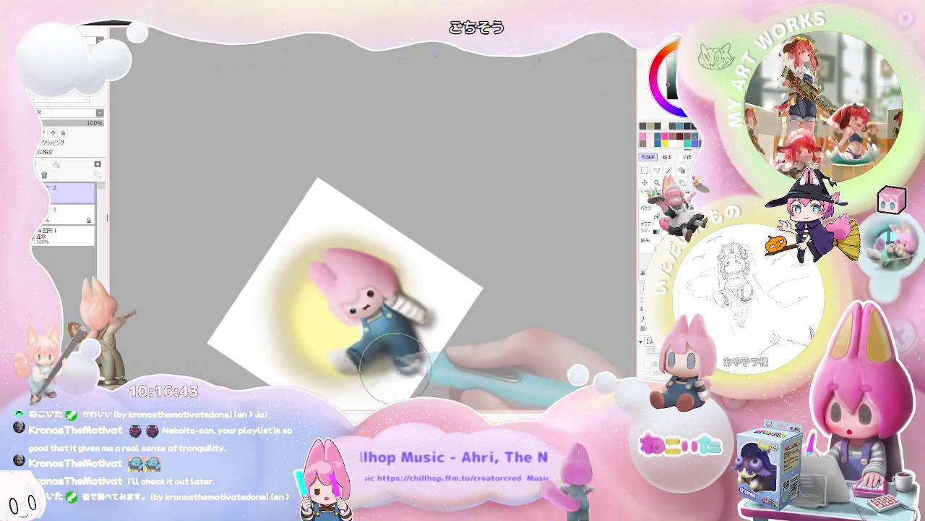
scroll(393, 361, down, 1)
scroll(420, 365, down, 2)
key(End)
key(End)
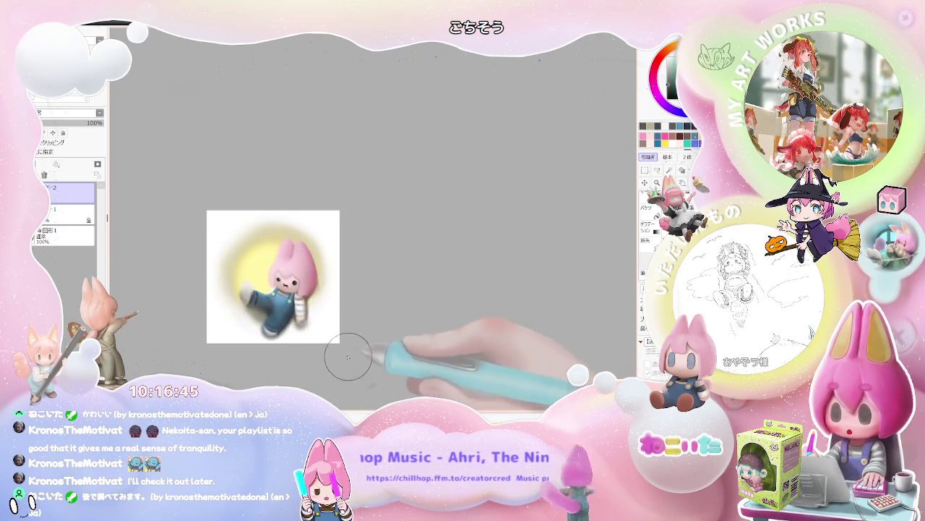
scroll(297, 318, up, 2)
scroll(293, 323, up, 2)
scroll(310, 353, down, 1)
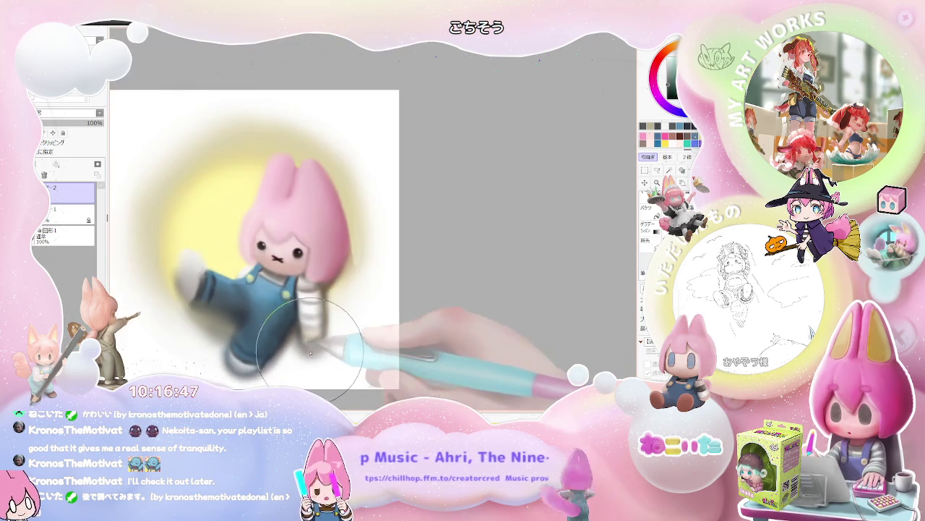
scroll(325, 343, down, 2)
scroll(336, 334, down, 1)
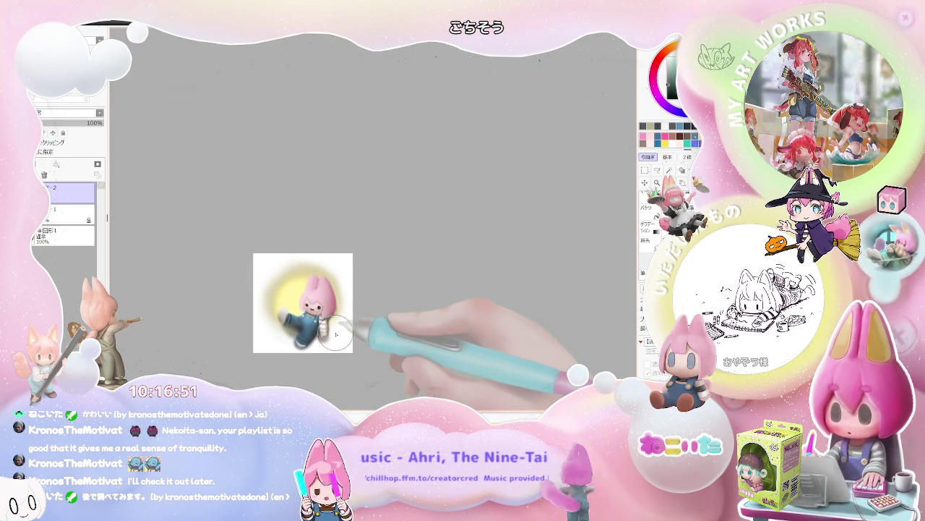
scroll(325, 311, up, 1)
scroll(319, 289, up, 2)
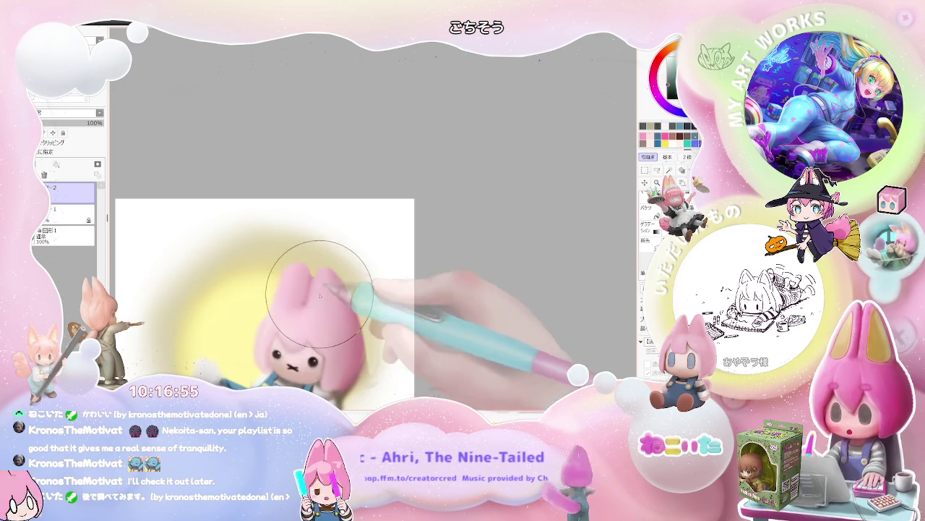
Lasso the head, rotate it slightly counter-clockwise with Ctrl+T, and apply the transform
mouse_move(239, 358)
mouse_down()
mouse_move(271, 250)
mouse_move(375, 360)
mouse_up()
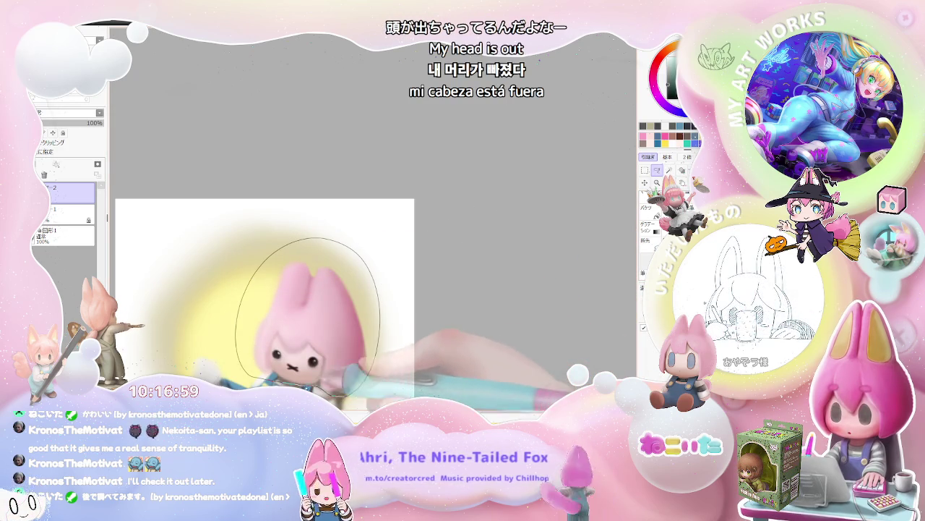
key(m)
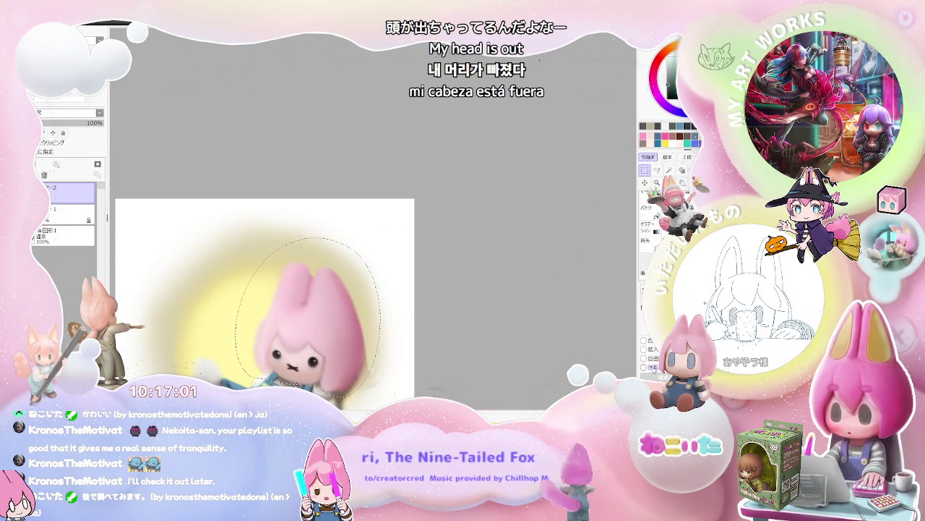
key(ctrl+t)
drag(376, 361, 362, 339)
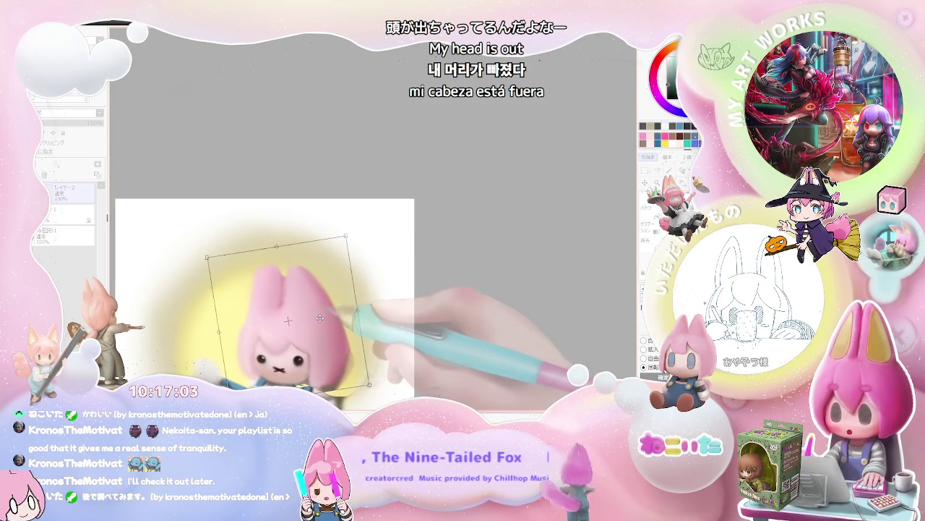
scroll(326, 317, down, 1)
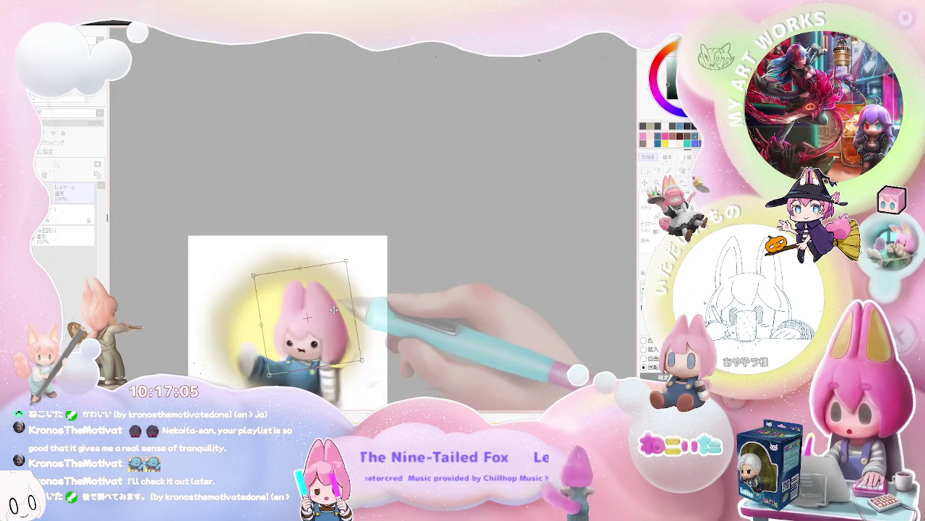
drag(326, 317, 453, 344)
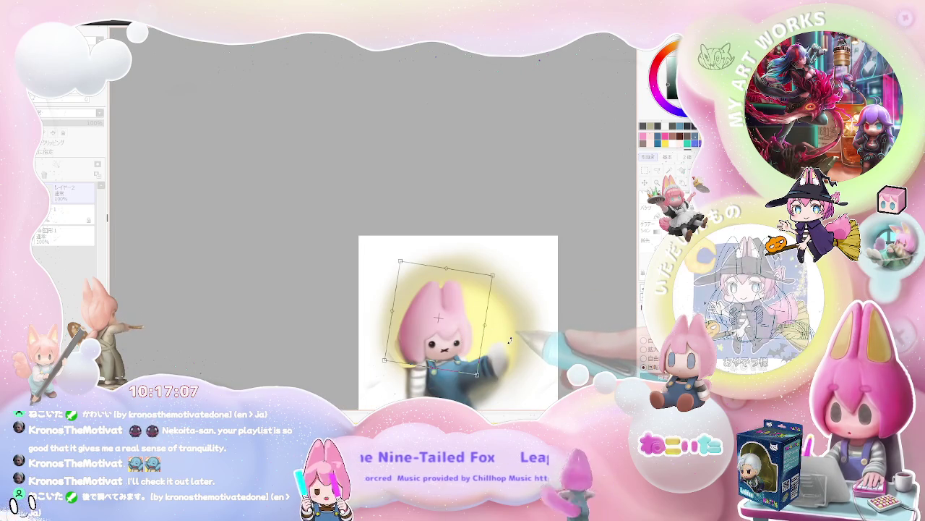
key(Return)
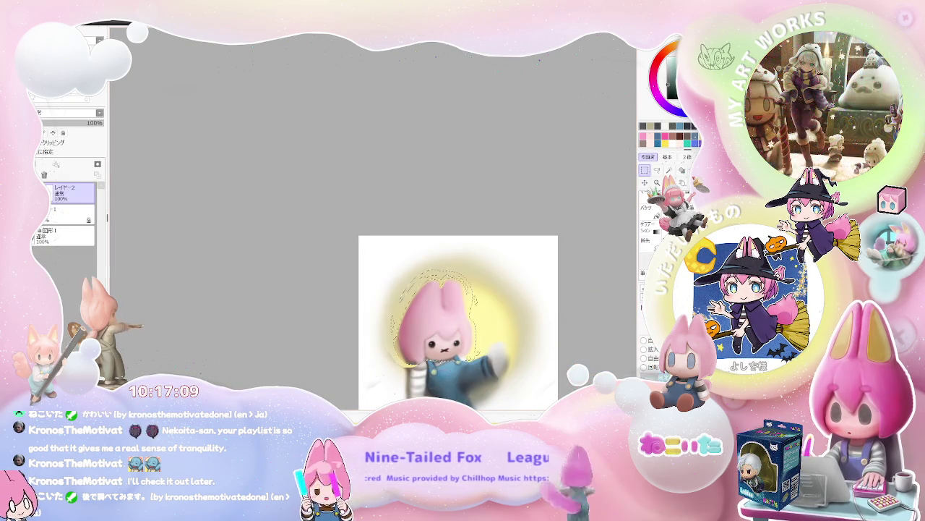
scroll(455, 318, up, 5)
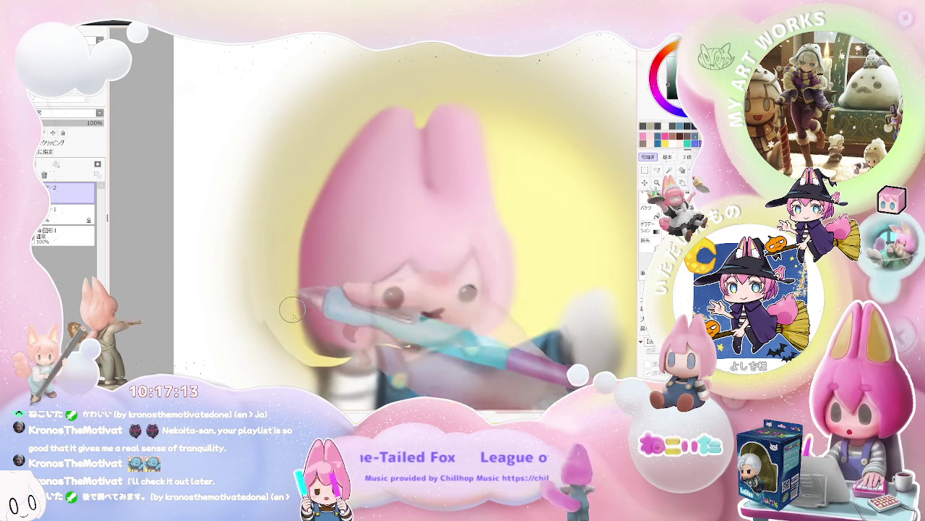
Zoom in and out and tilt the view slightly counter-clockwise to examine the re-tilted head
scroll(297, 331, down, 3)
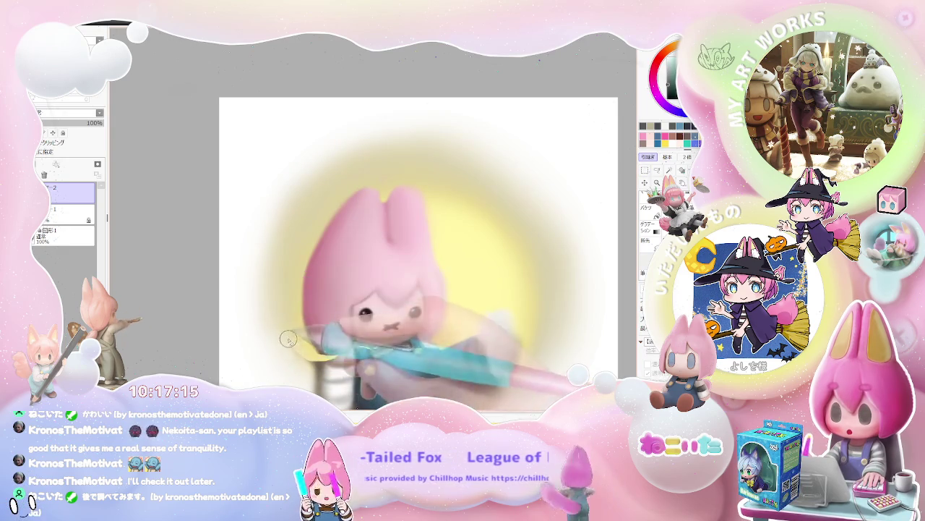
scroll(357, 350, down, 3)
scroll(357, 350, down, 1)
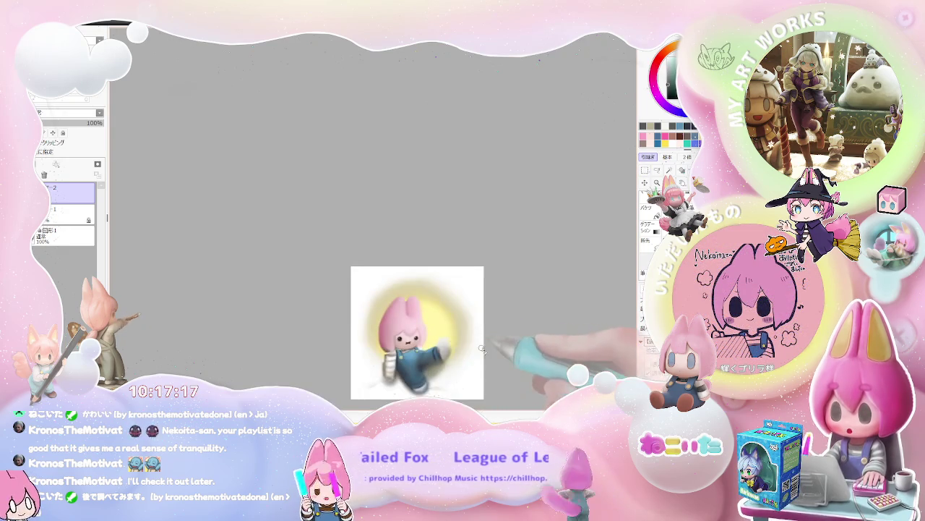
scroll(362, 352, up, 3)
scroll(362, 352, up, 1)
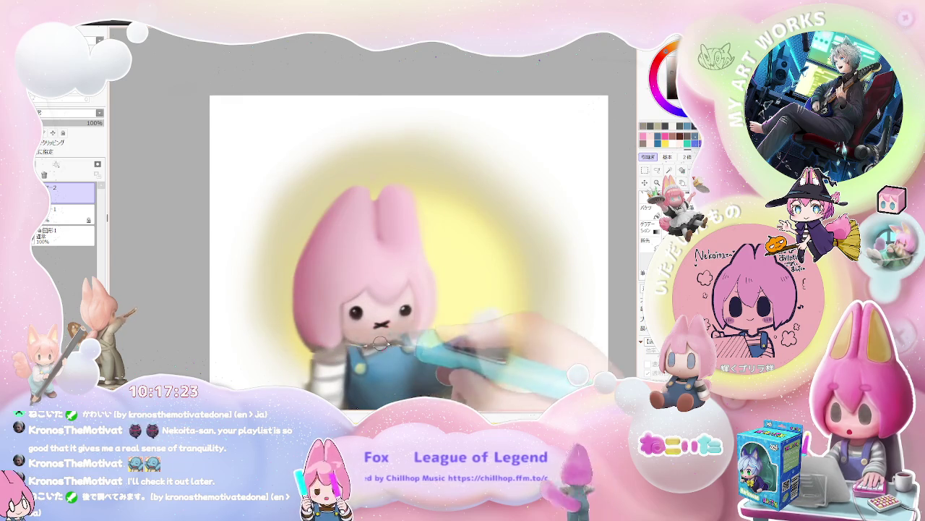
scroll(380, 343, down, 1)
scroll(457, 335, down, 2)
drag(498, 343, 438, 352)
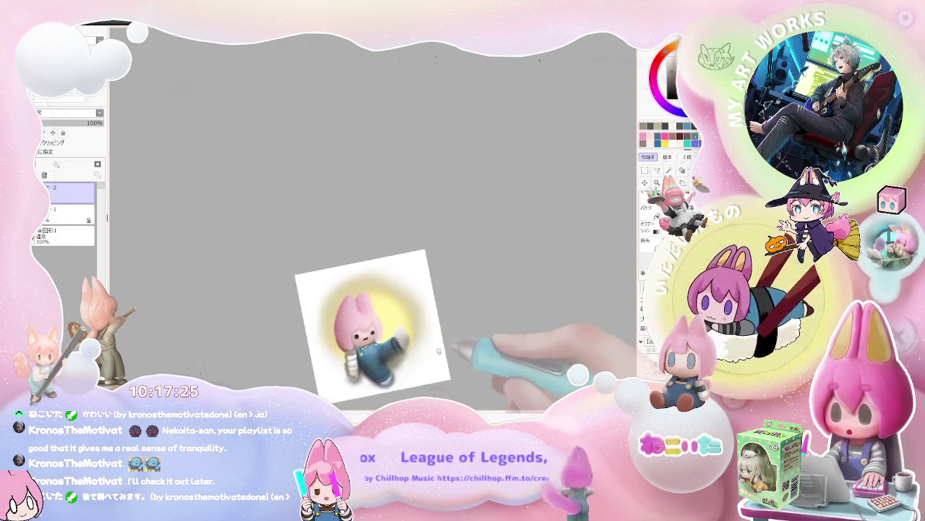
scroll(445, 350, up, 3)
scroll(404, 340, up, 3)
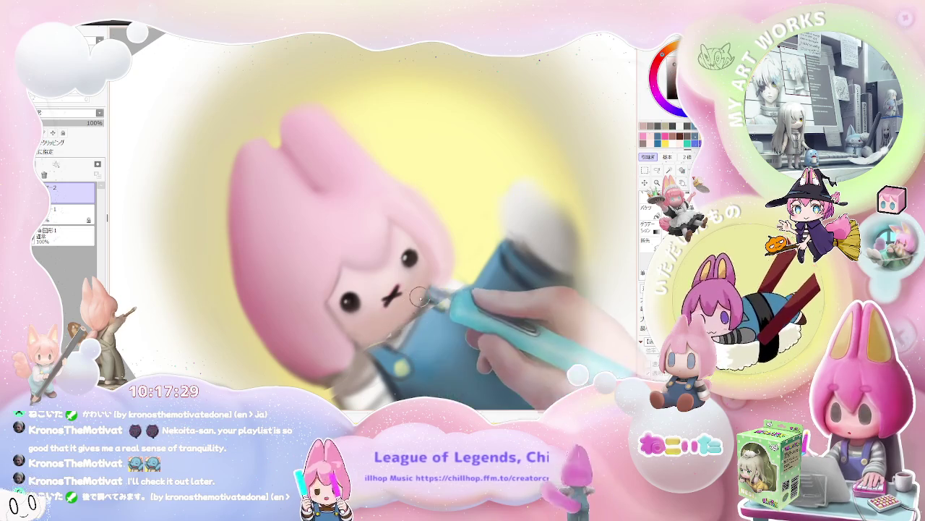
scroll(363, 336, down, 2)
scroll(449, 339, down, 2)
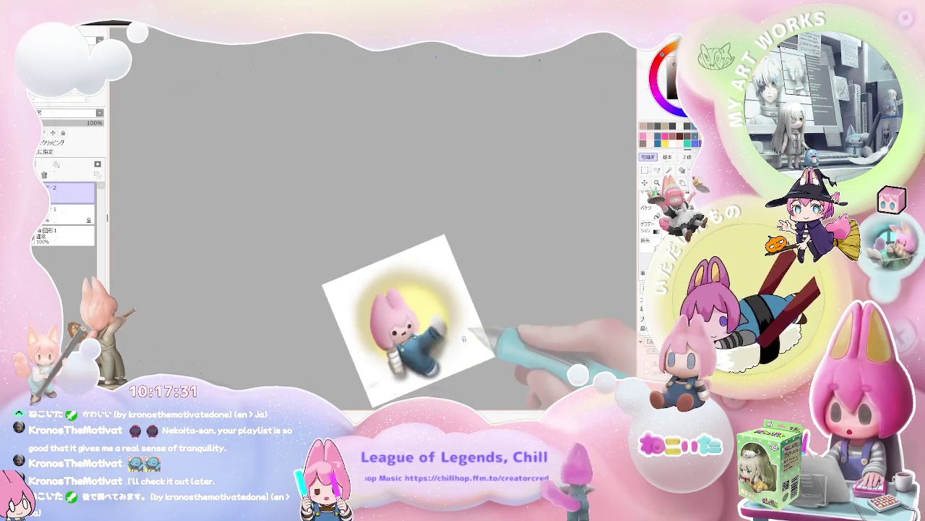
scroll(279, 227, up, 2)
scroll(248, 196, up, 3)
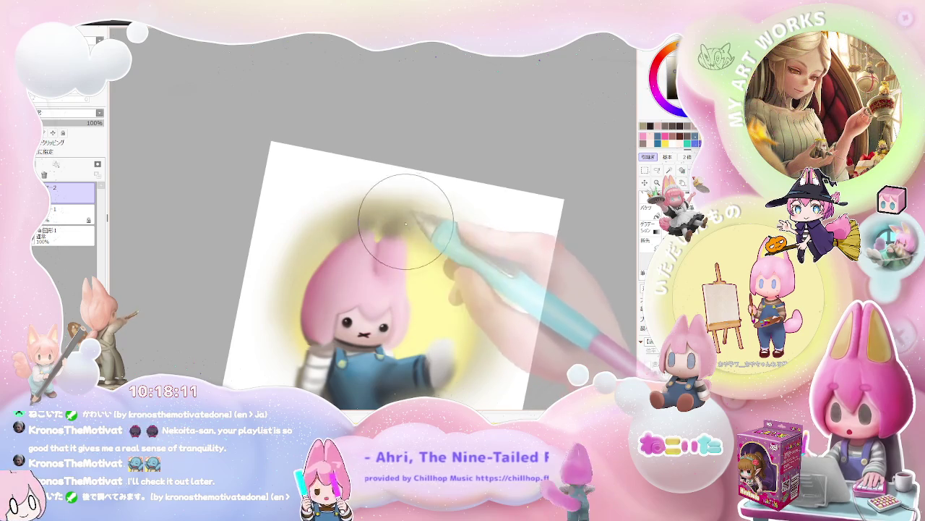
Extend the olive shading along the head's upper-left edge
drag(392, 210, 341, 217)
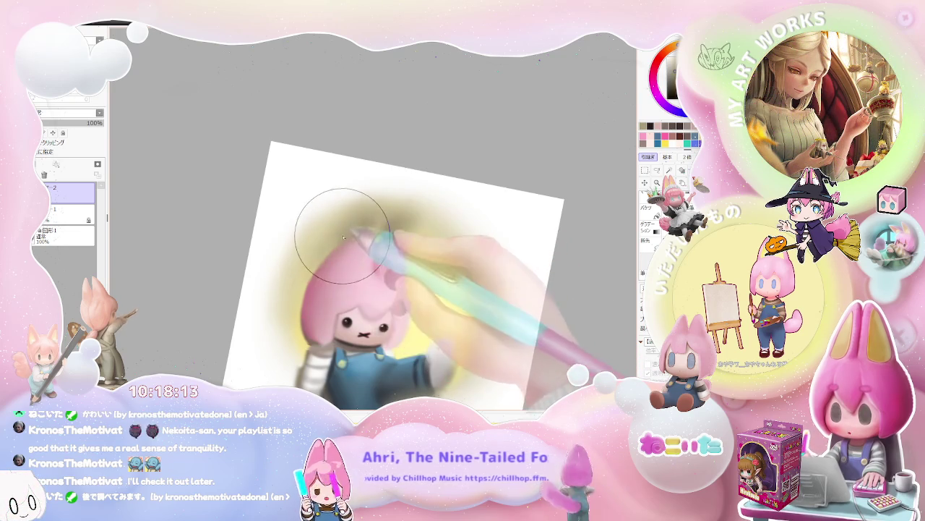
scroll(376, 267, down, 2)
scroll(405, 298, down, 2)
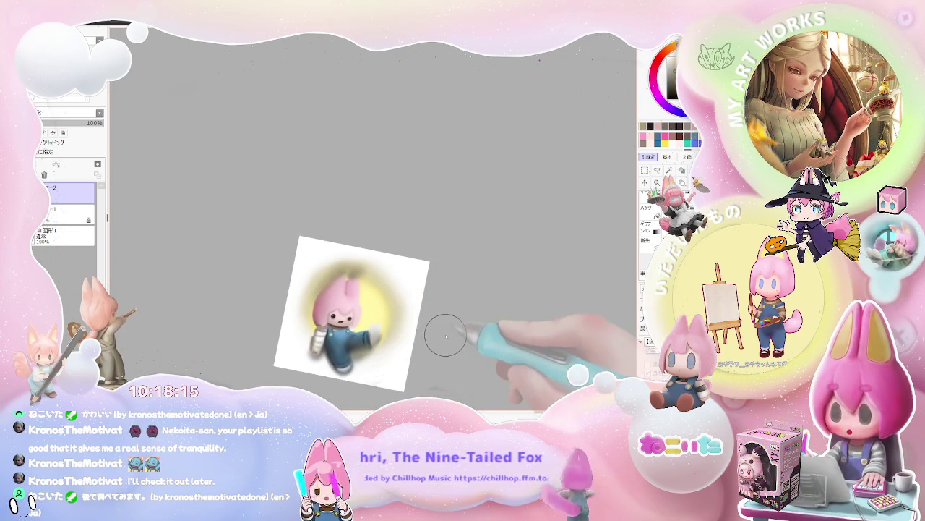
Mirror the view and rotate it clockwise, zooming in and out to check the drawing
key(h)
key(End)
key(End)
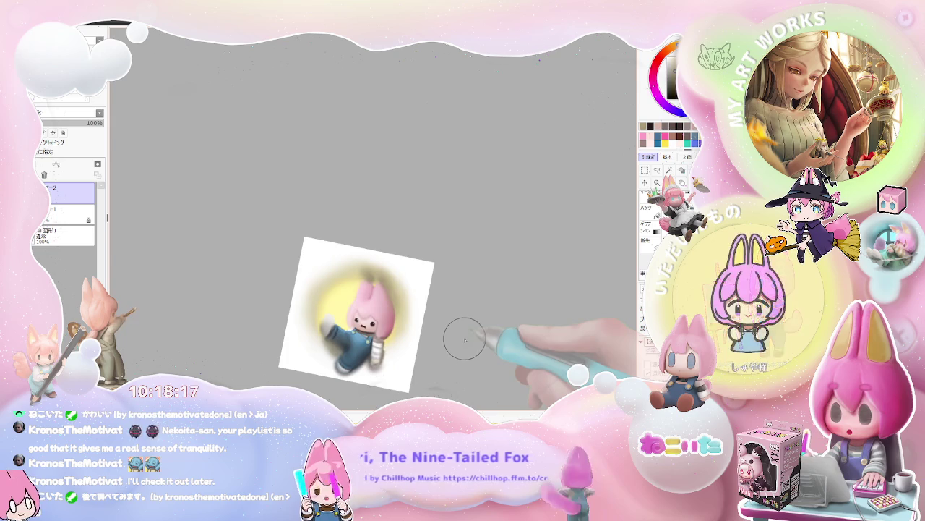
scroll(456, 334, up, 1)
scroll(448, 329, up, 2)
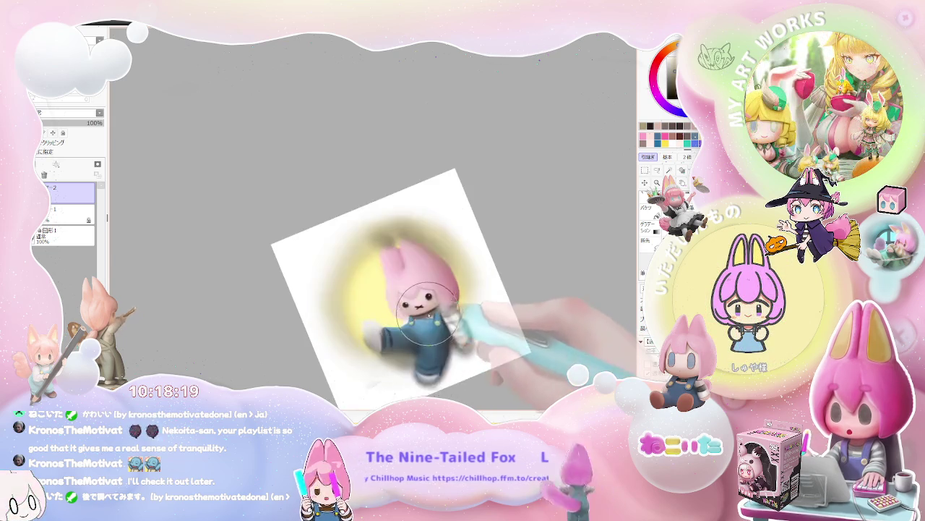
scroll(434, 321, up, 3)
scroll(429, 319, up, 2)
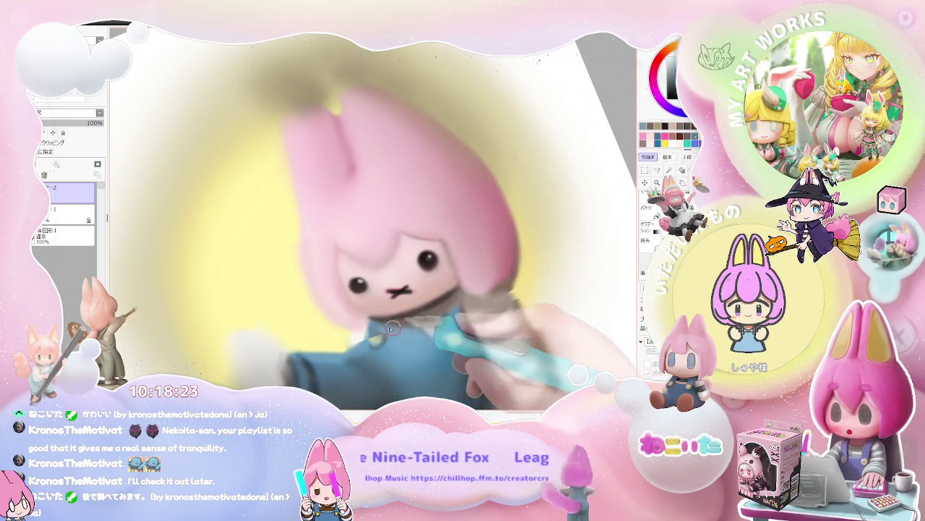
scroll(398, 333, down, 1)
scroll(405, 337, down, 1)
scroll(441, 343, down, 1)
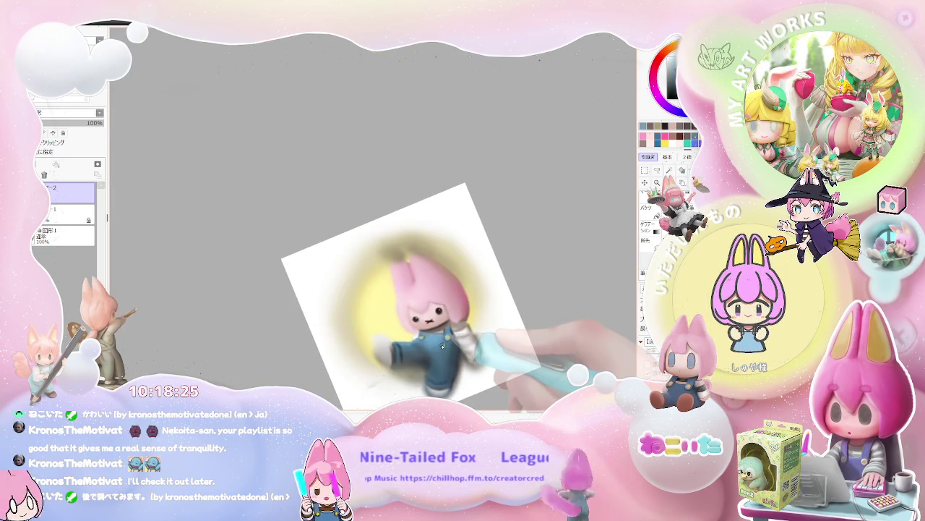
Turn the view back upright with the whole painting visible and begin transforming the layer
drag(443, 346, 465, 330)
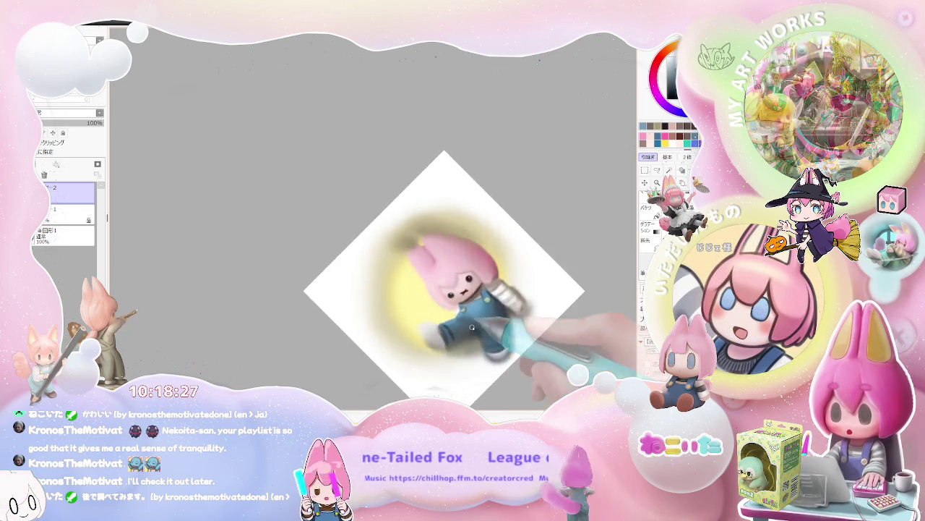
scroll(466, 330, up, 2)
scroll(468, 310, up, 1)
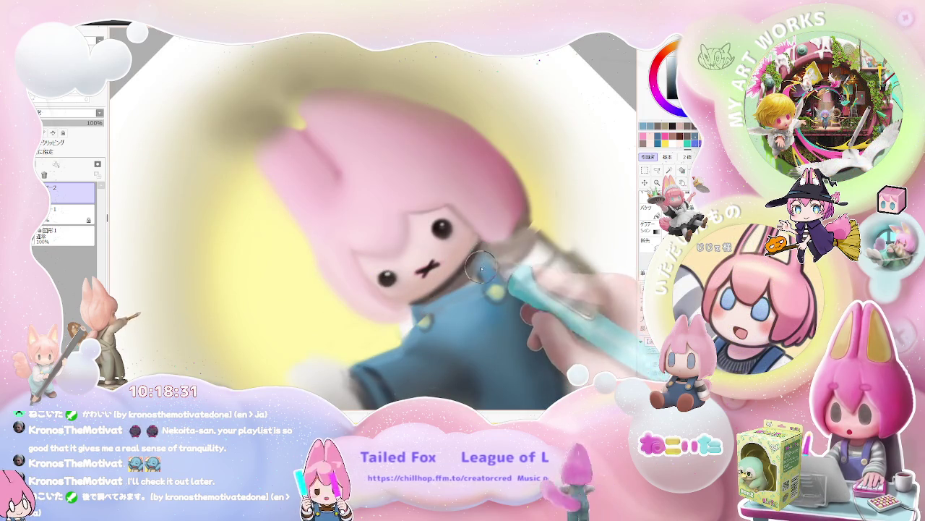
scroll(492, 282, down, 2)
scroll(521, 304, down, 1)
scroll(536, 318, down, 1)
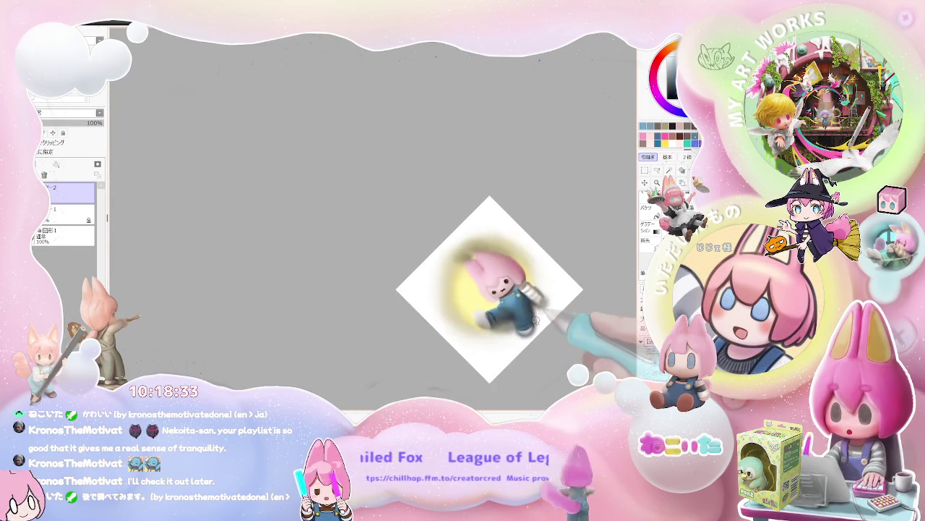
key(End)
key(End)
key(End)
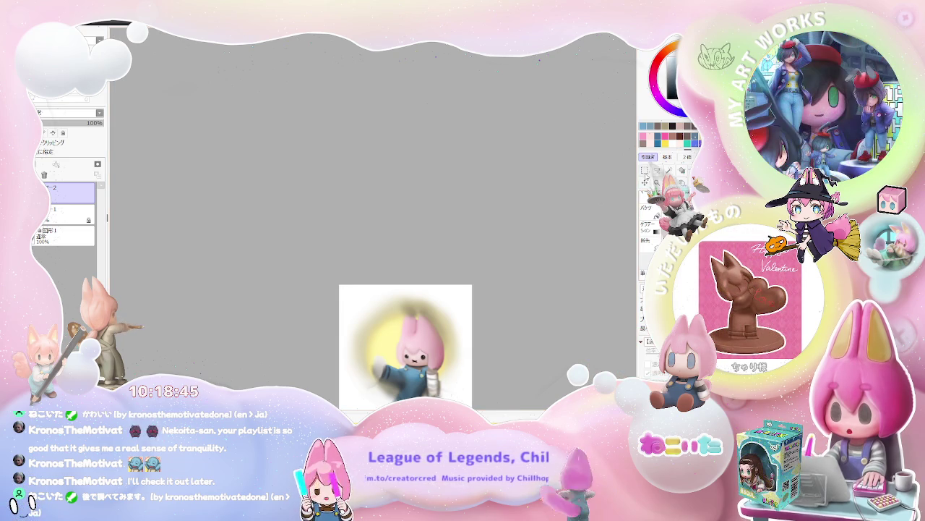
key(ctrl+t)
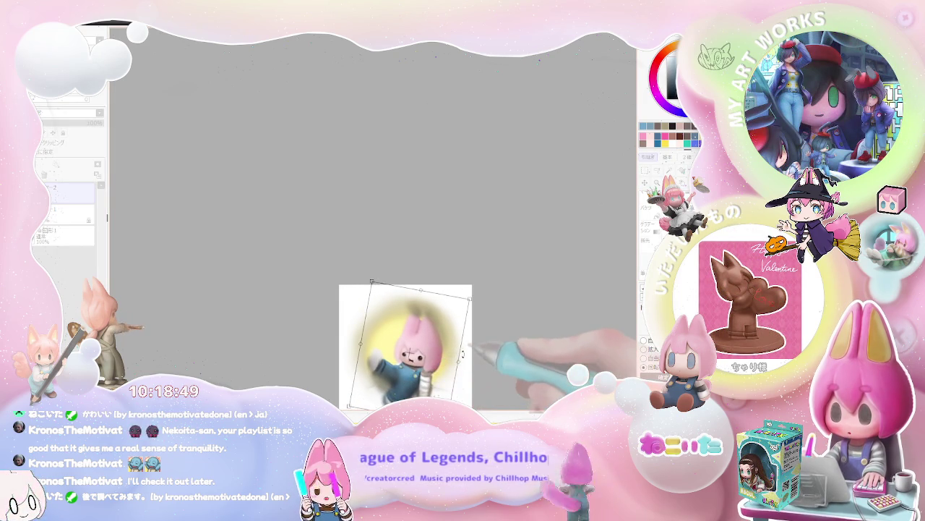
Nudge the whole painting a few pixels down and right and commit the transform
drag(439, 363, 441, 364)
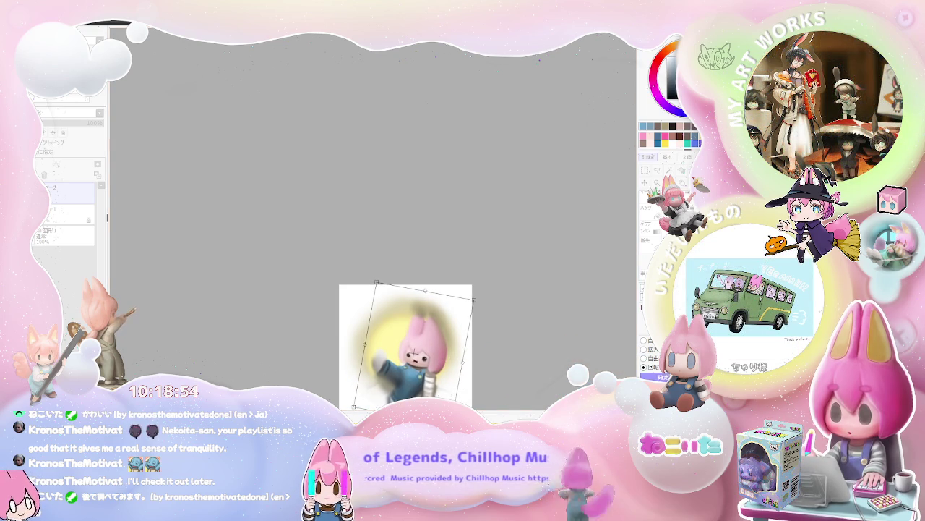
key(Return)
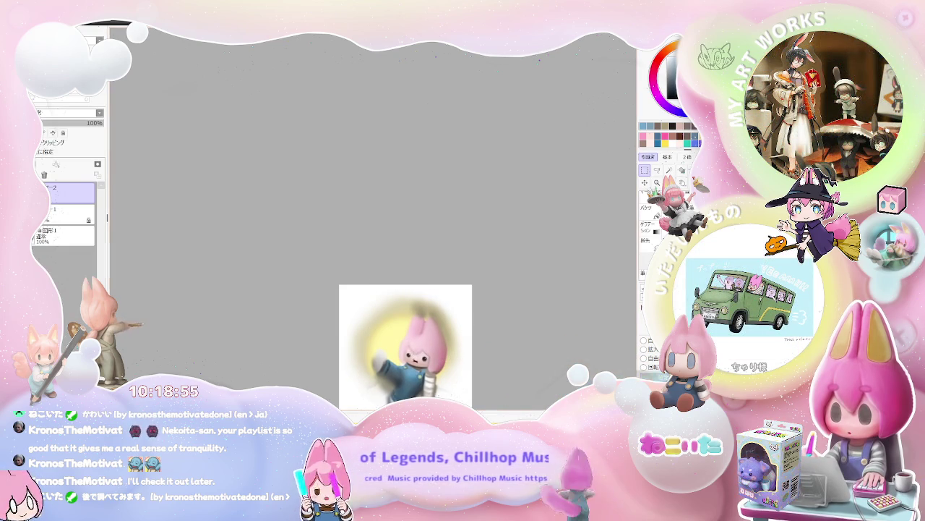
scroll(405, 373, up, 1)
scroll(405, 372, up, 1)
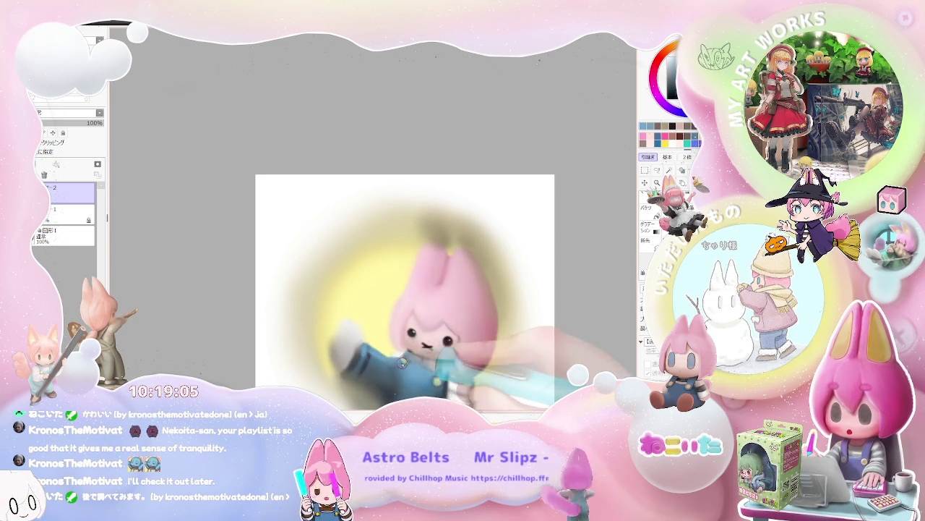
Tilt the canvas view counter-clockwise and zoom in and out over the chibi
scroll(441, 348, down, 3)
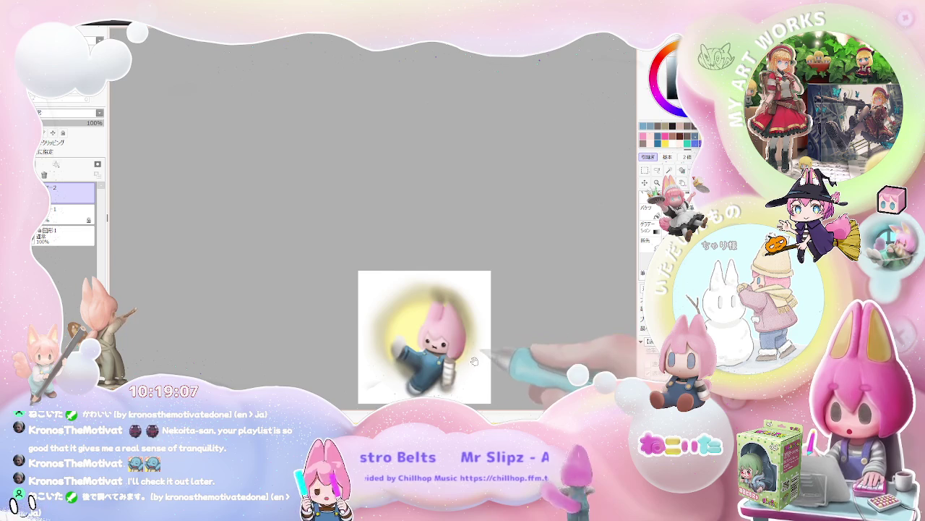
drag(476, 359, 434, 344)
scroll(434, 343, up, 3)
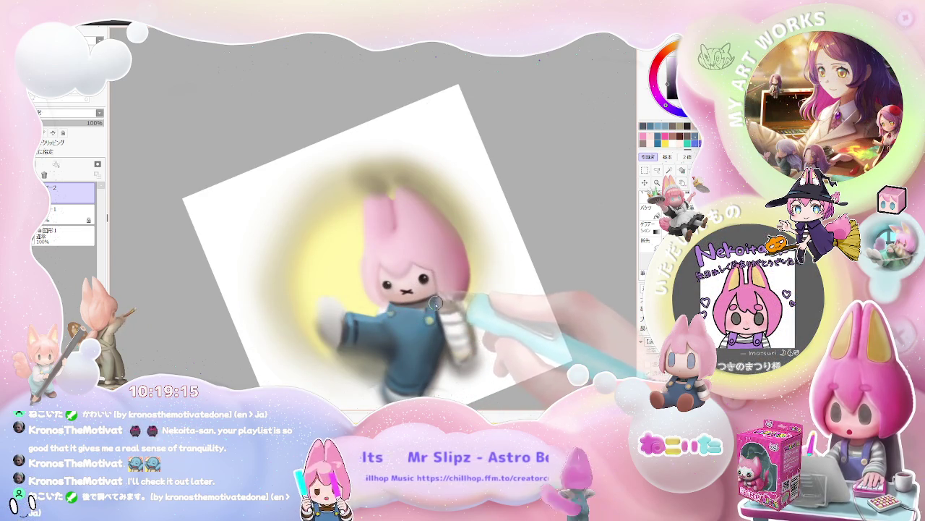
scroll(430, 316, down, 2)
scroll(441, 319, down, 2)
scroll(455, 319, down, 2)
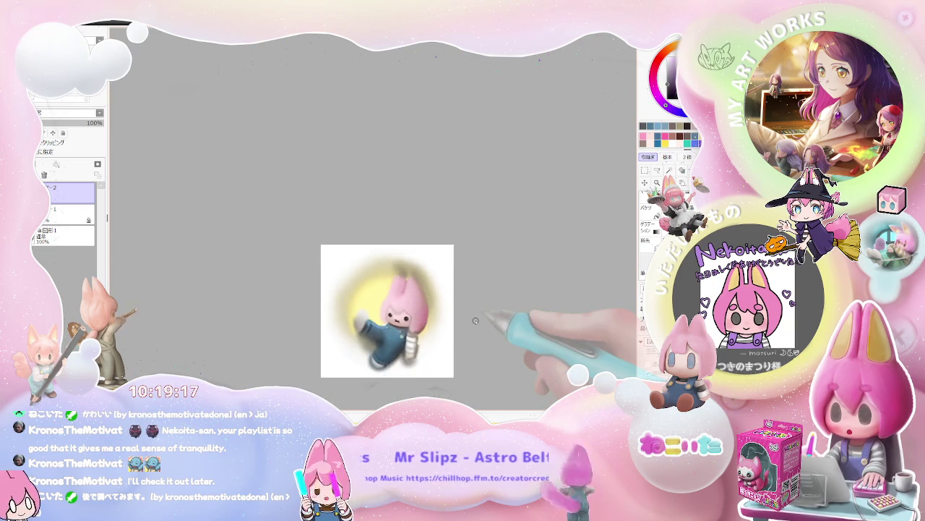
scroll(470, 320, down, 2)
Reset the view rotation to upright, then rotate it clockwise while zooming to inspect
key(Home)
scroll(470, 320, up, 2)
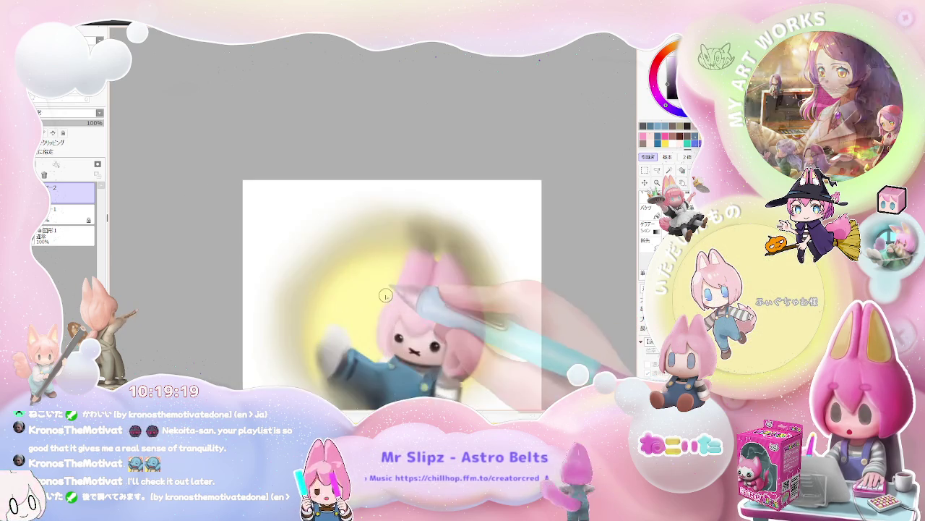
scroll(449, 318, up, 2)
key(End)
scroll(404, 316, up, 1)
scroll(371, 313, up, 2)
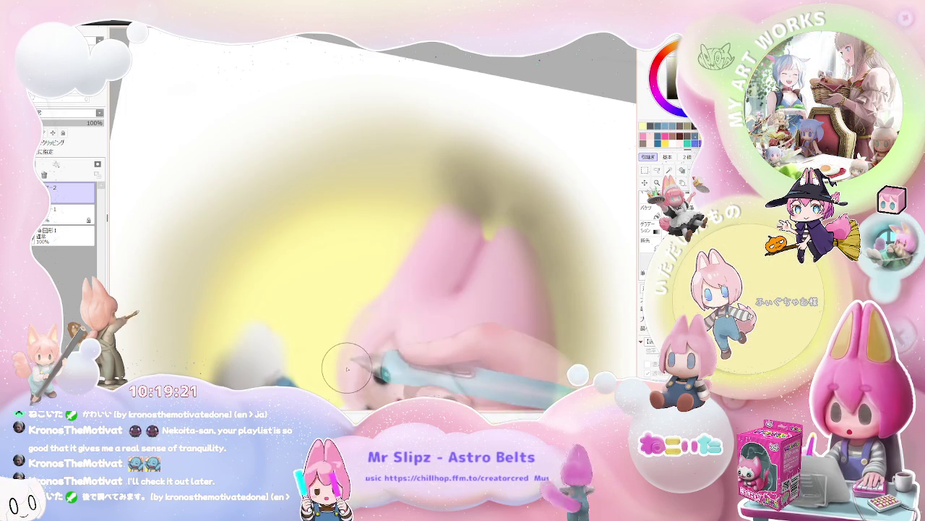
scroll(404, 285, down, 2)
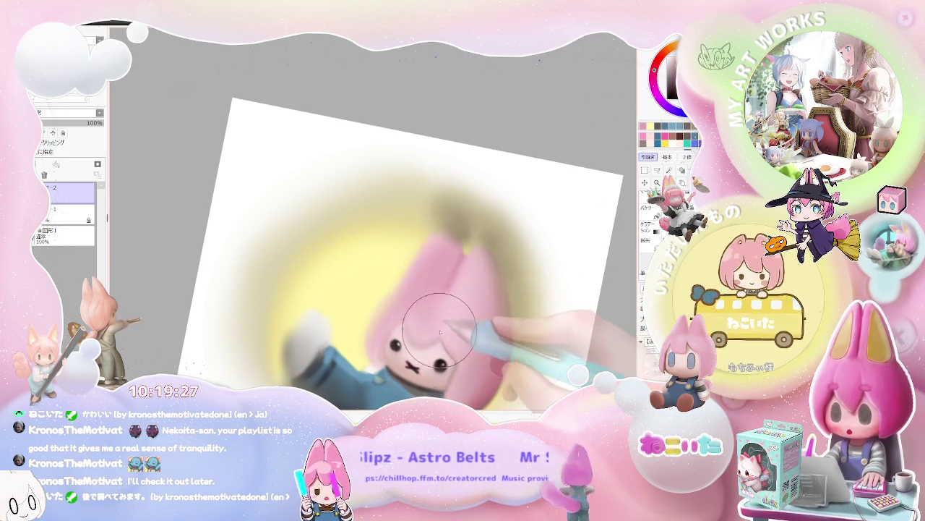
scroll(429, 319, down, 1)
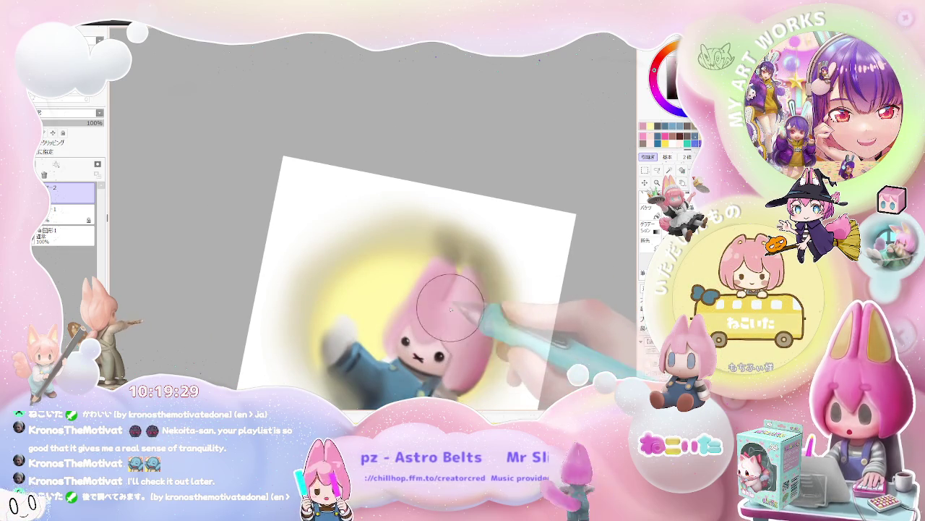
scroll(464, 305, down, 3)
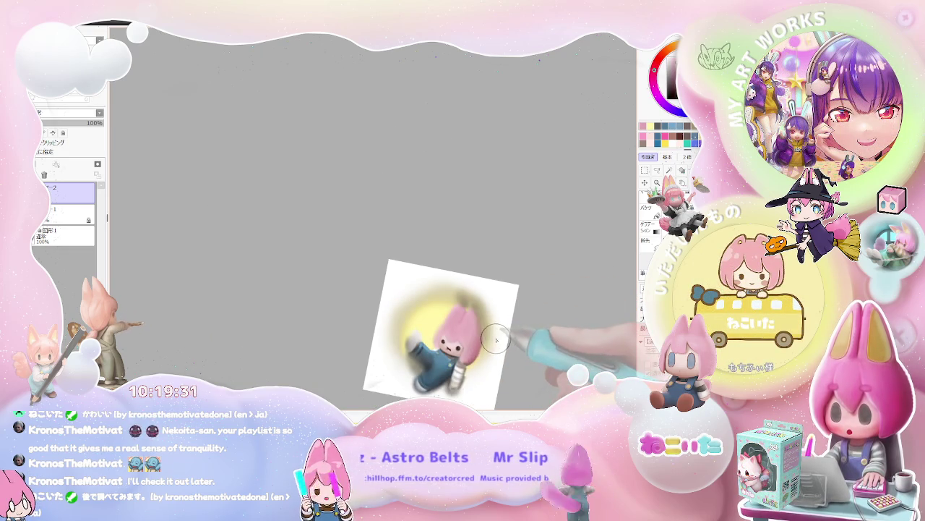
scroll(448, 318, up, 2)
scroll(433, 282, up, 1)
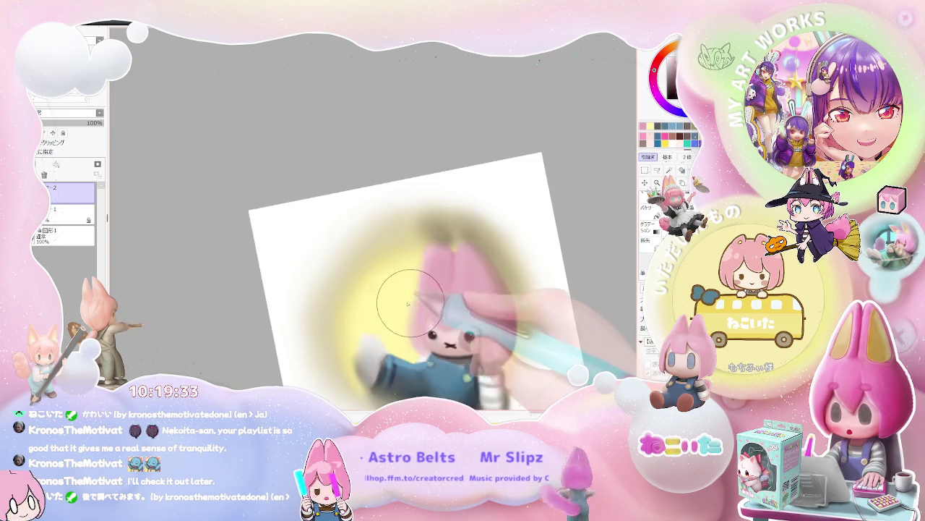
scroll(362, 279, up, 3)
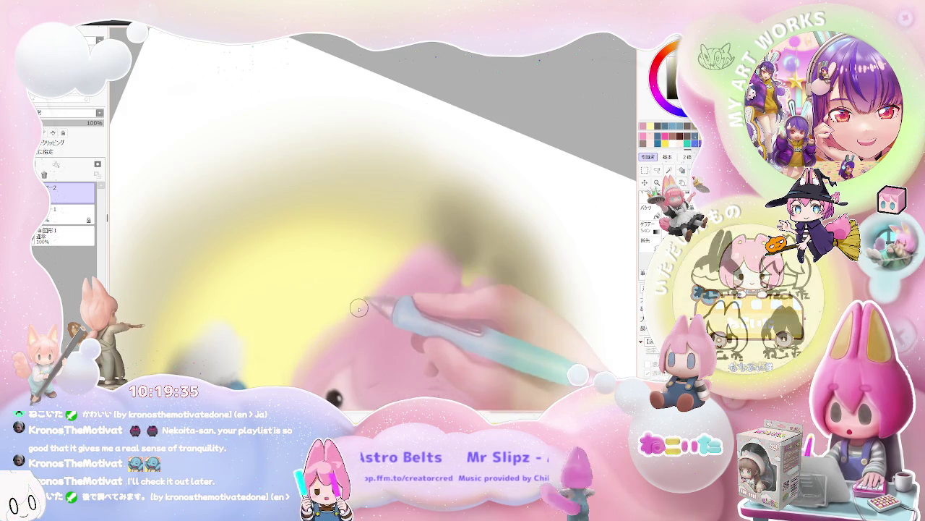
scroll(379, 292, down, 1)
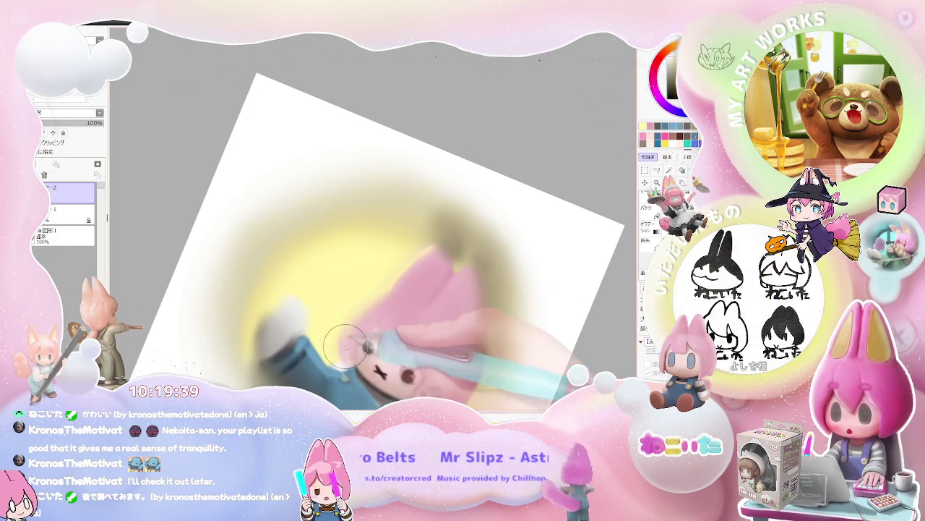
scroll(376, 315, down, 1)
scroll(434, 321, down, 1)
Rotate the view two steps further clockwise, then slightly back counter-clockwise
key(End)
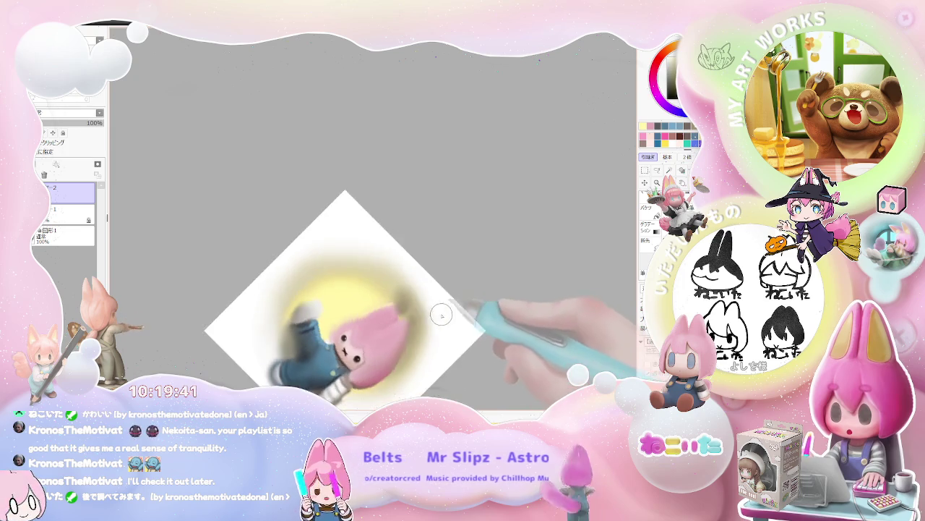
key(End)
scroll(378, 299, up, 1)
scroll(378, 329, up, 1)
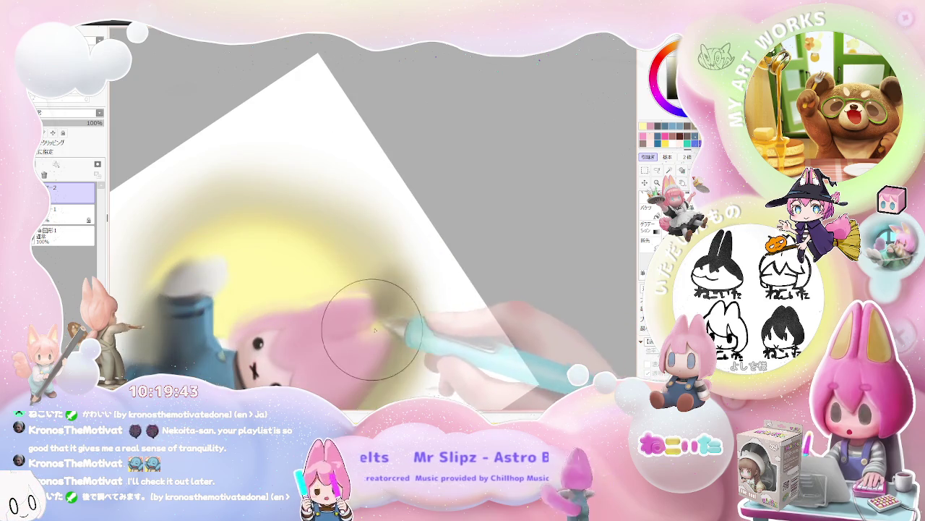
scroll(376, 334, down, 2)
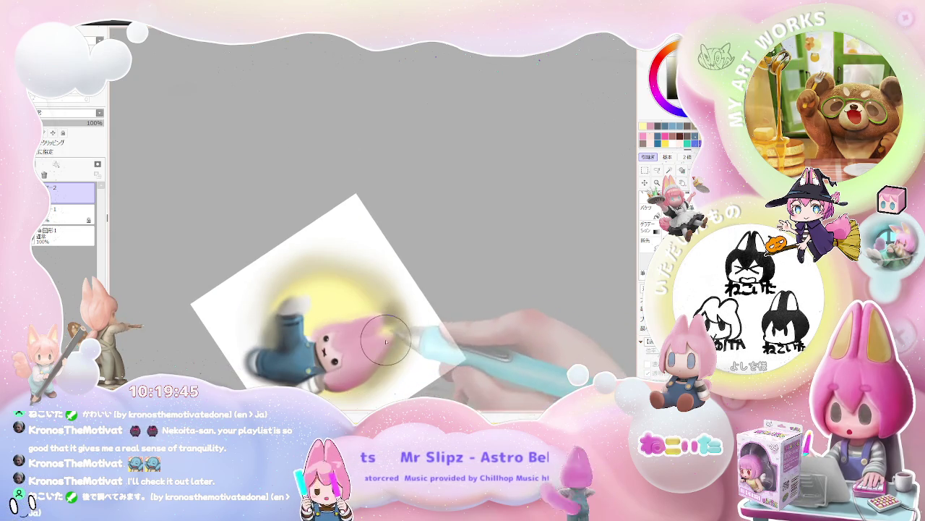
key(Delete)
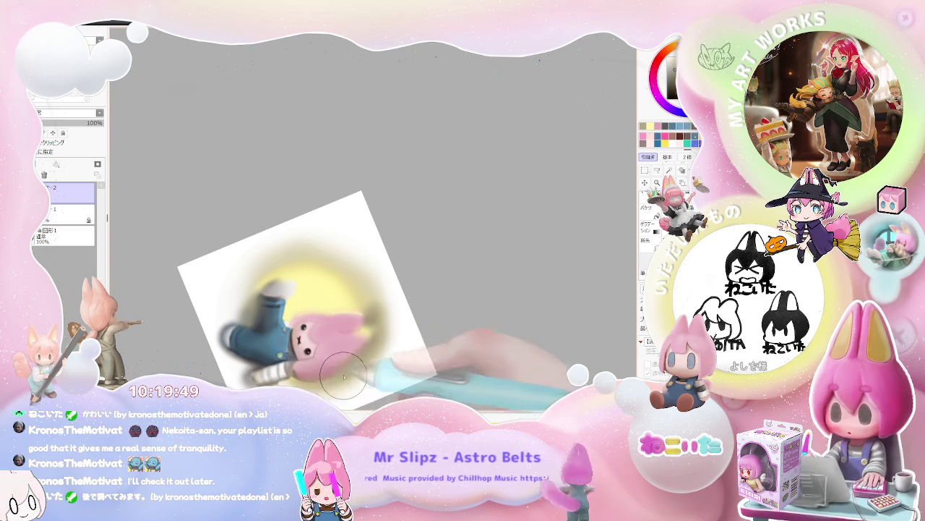
scroll(359, 367, down, 1)
scroll(325, 347, down, 1)
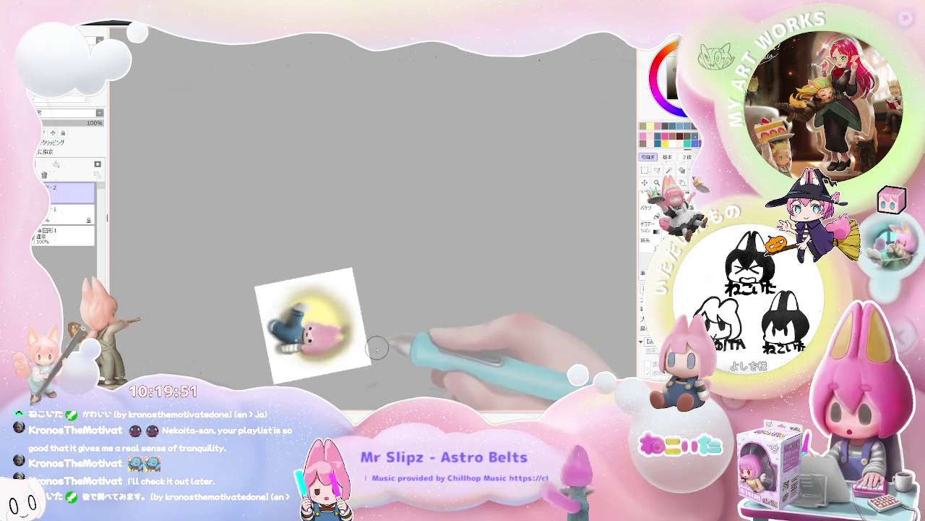
Reset the rotation, try two clockwise turns, then return the view to upright
key(Home)
scroll(289, 329, up, 2)
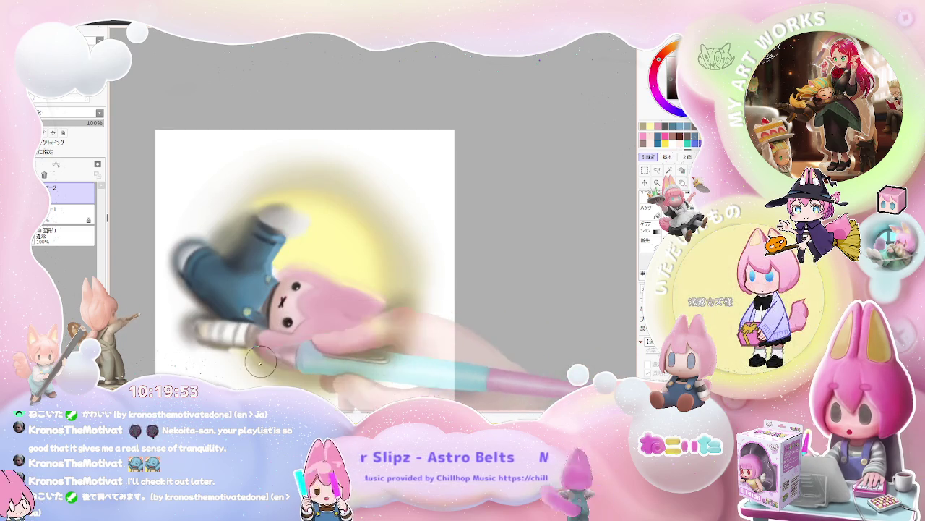
scroll(347, 354, down, 1)
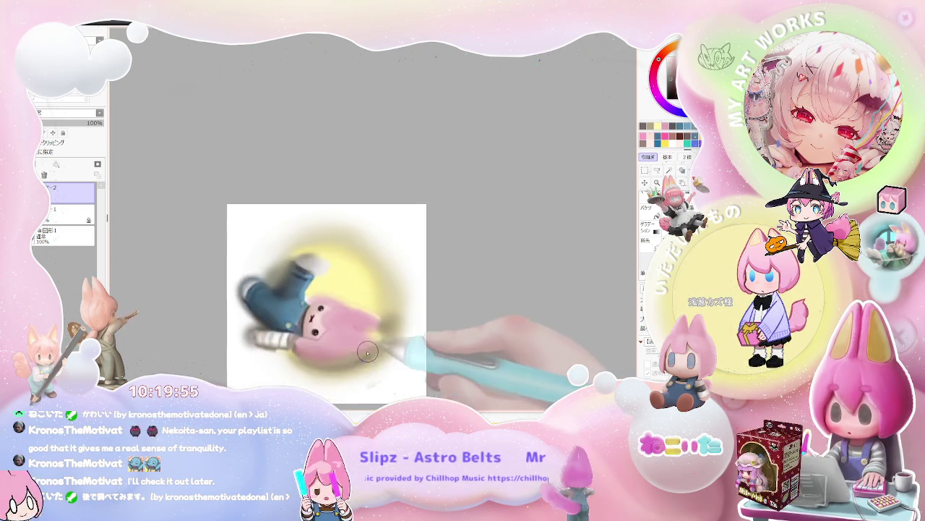
scroll(389, 333, down, 1)
key(End)
key(End)
key(End)
key(End)
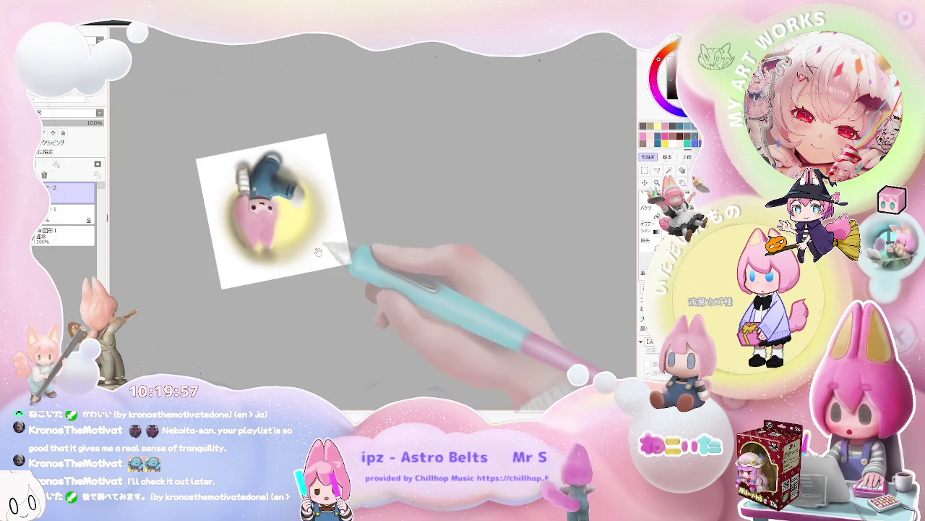
key(End)
key(Home)
scroll(289, 304, up, 1)
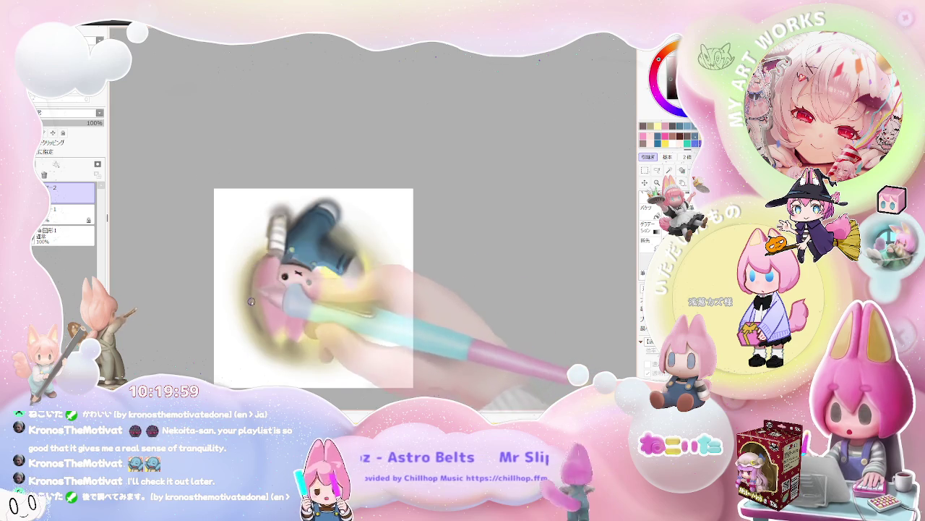
Enlarge the brush size and rotate the view counter-clockwise until the figure lies sideways
key(bracketright)
key(bracketright)
key(bracketright)
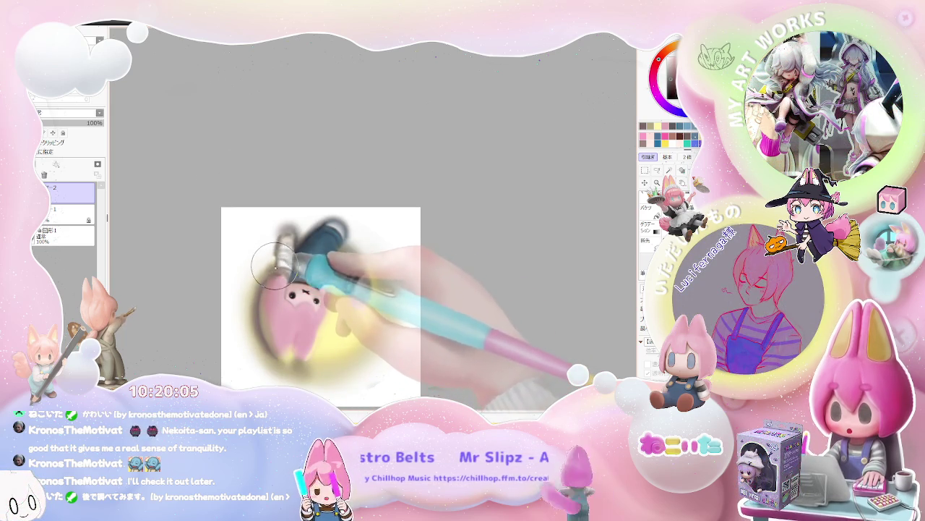
key(ctrl+minus)
key(Delete)
key(Delete)
key(Delete)
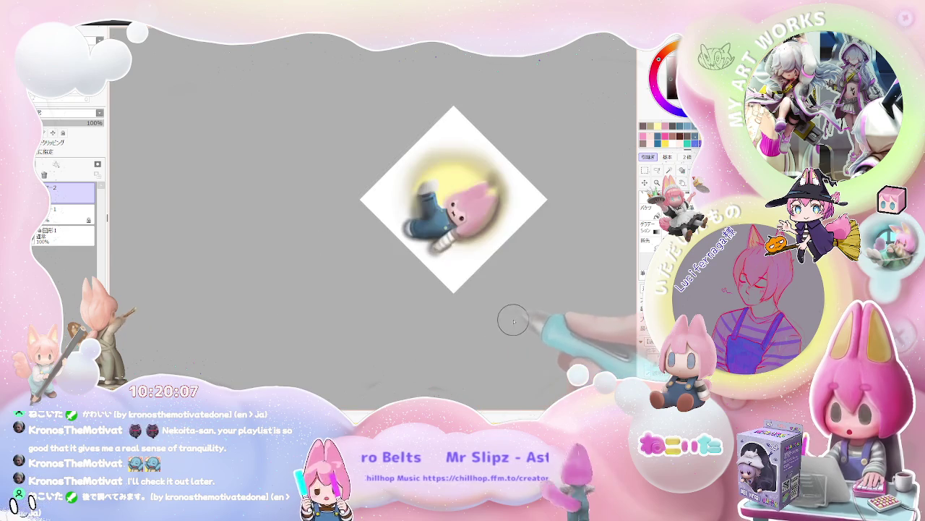
key(Delete)
key(Delete)
key(Delete)
Zoom in and out, then drag the rotation to straighten the illustration upright
scroll(402, 274, up, 2)
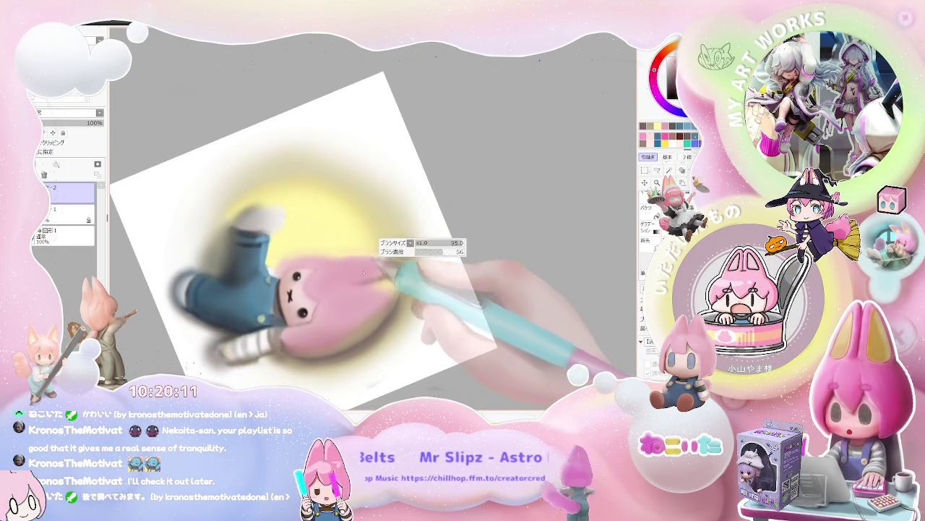
scroll(402, 273, down, 1)
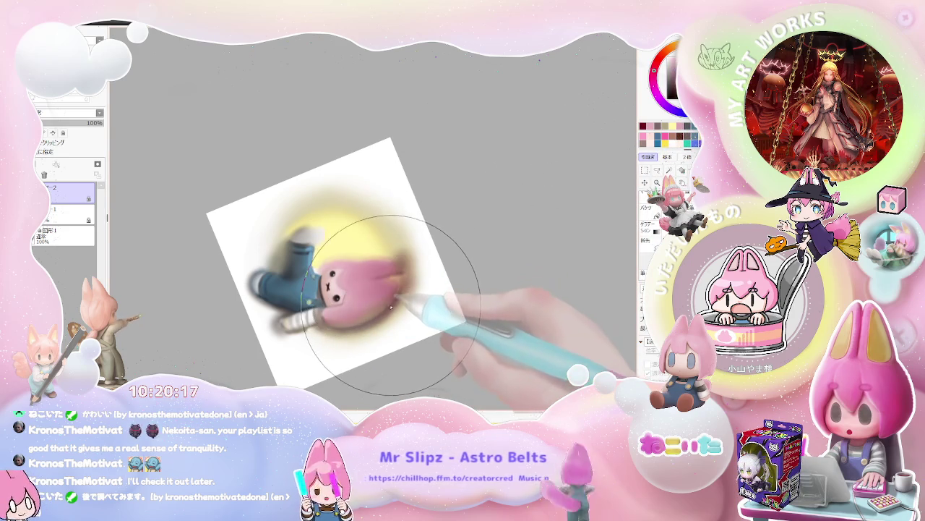
scroll(408, 303, down, 1)
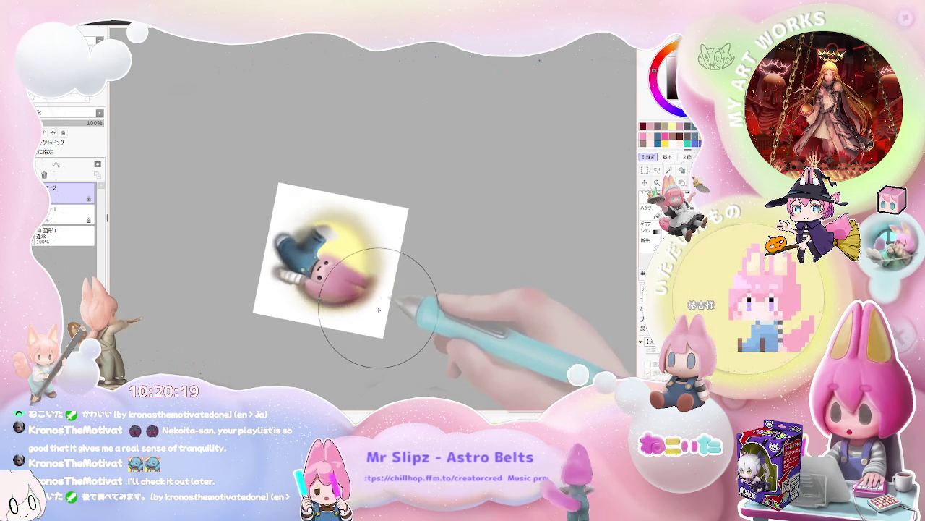
scroll(371, 275, up, 2)
scroll(371, 274, up, 2)
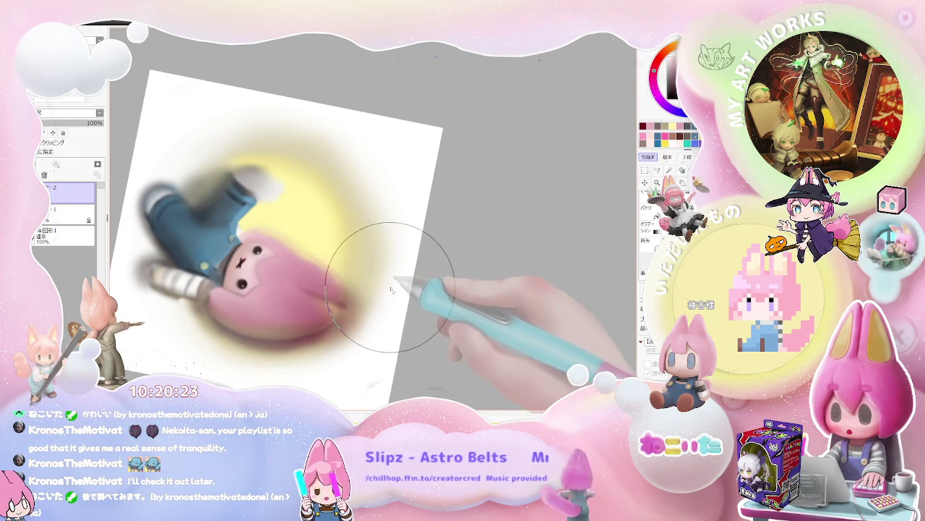
scroll(405, 326, down, 1)
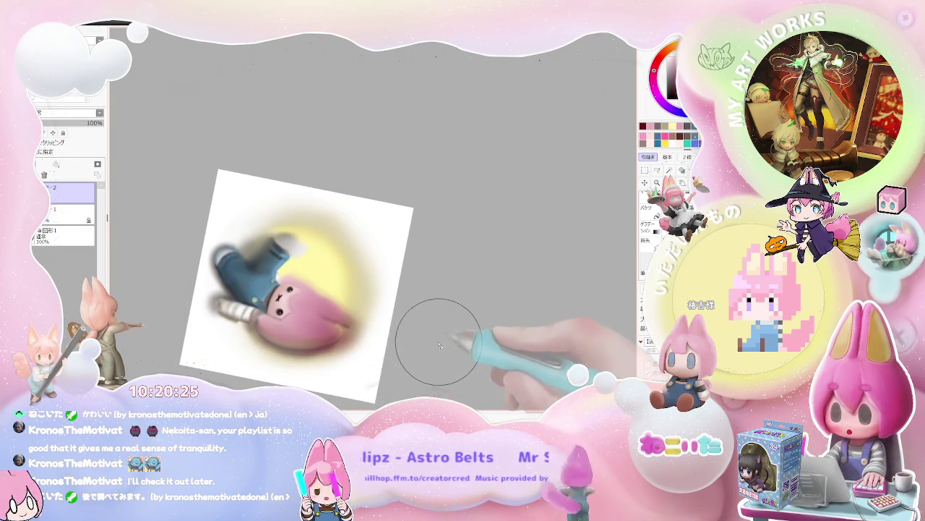
drag(441, 344, 448, 345)
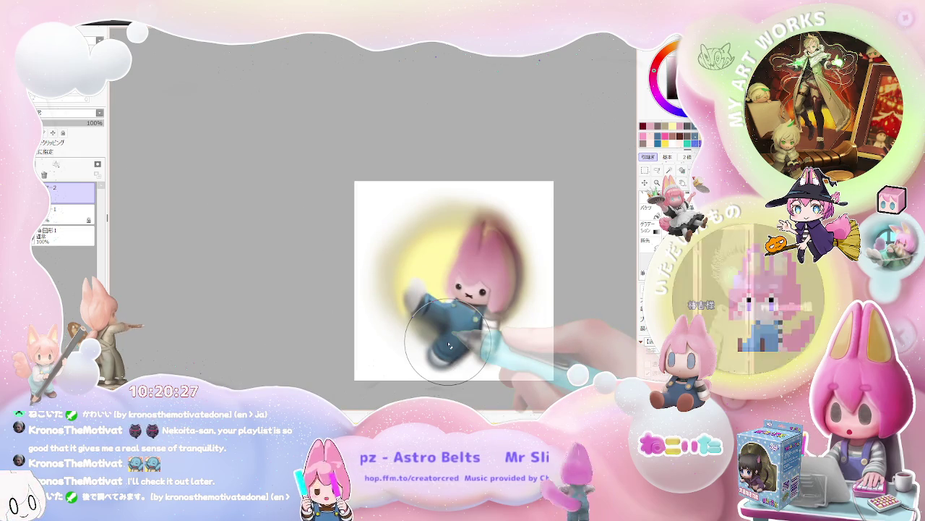
Flip the canvas view horizontally and zoom in to inspect the striped sleeve
key(h)
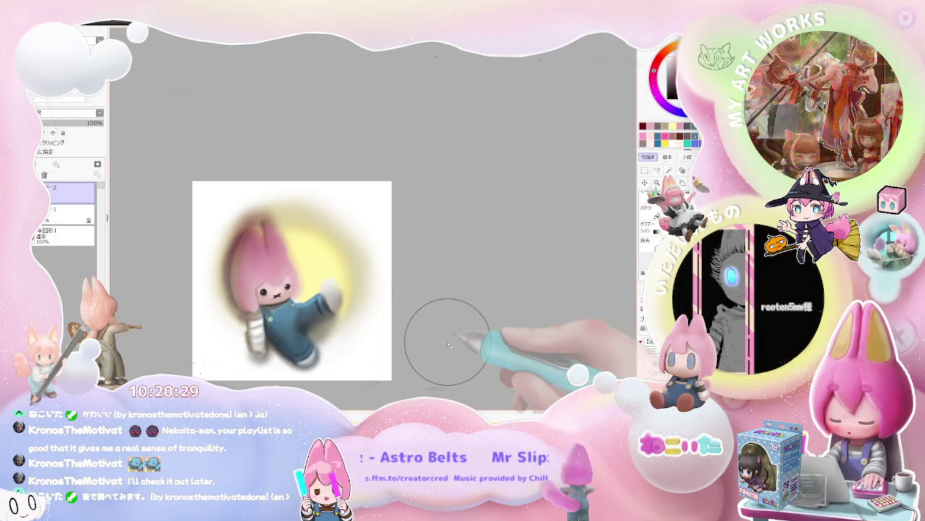
scroll(257, 244, up, 1)
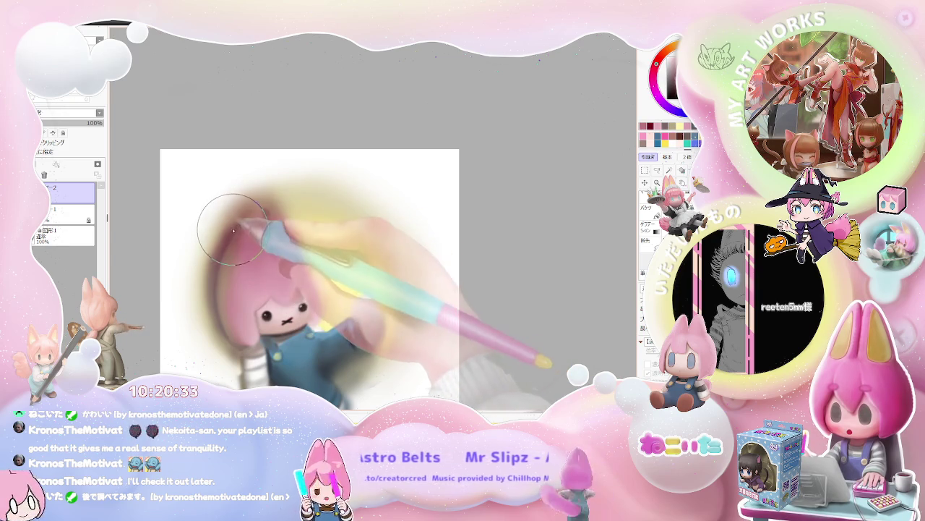
scroll(267, 219, down, 1)
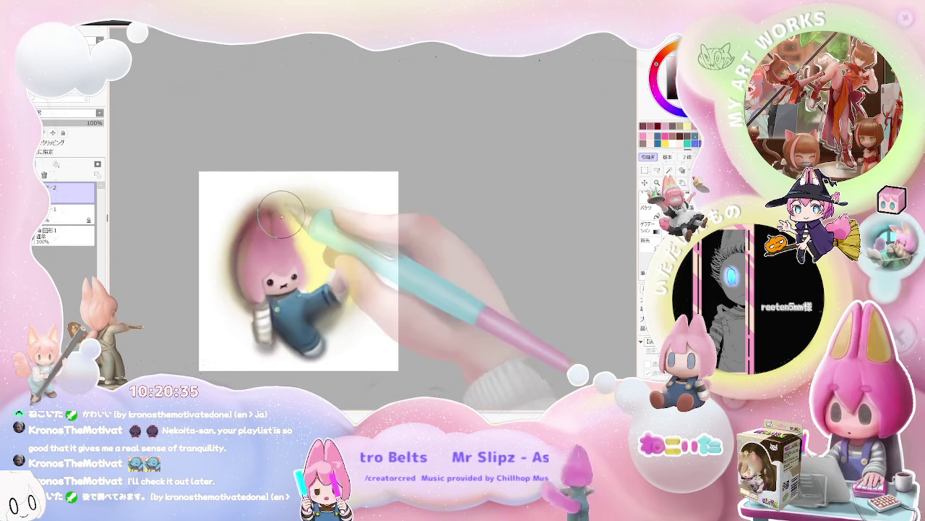
scroll(291, 218, down, 1)
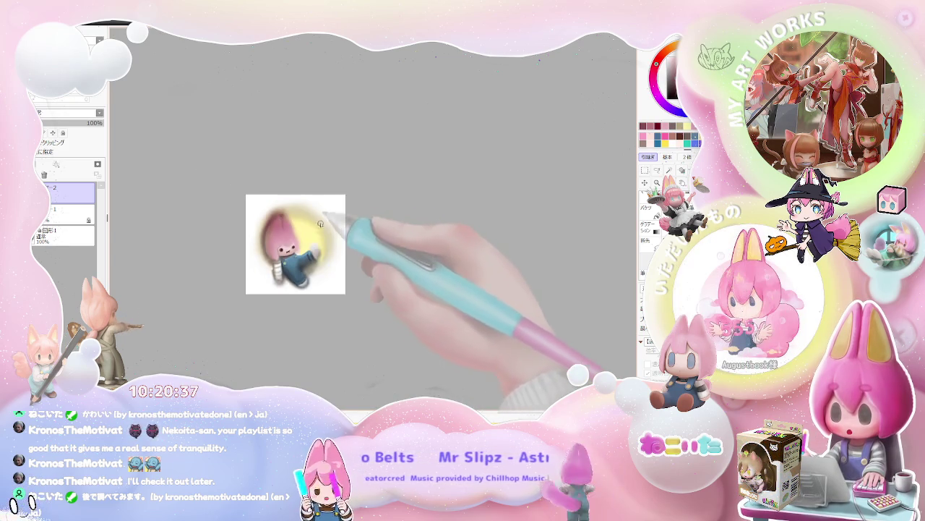
scroll(253, 271, up, 1)
scroll(252, 271, up, 1)
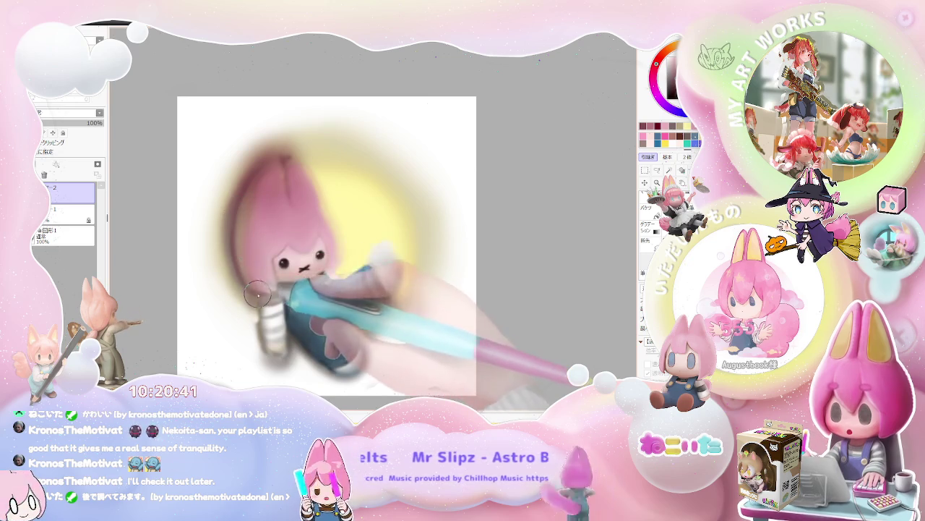
scroll(289, 278, down, 1)
scroll(336, 289, down, 1)
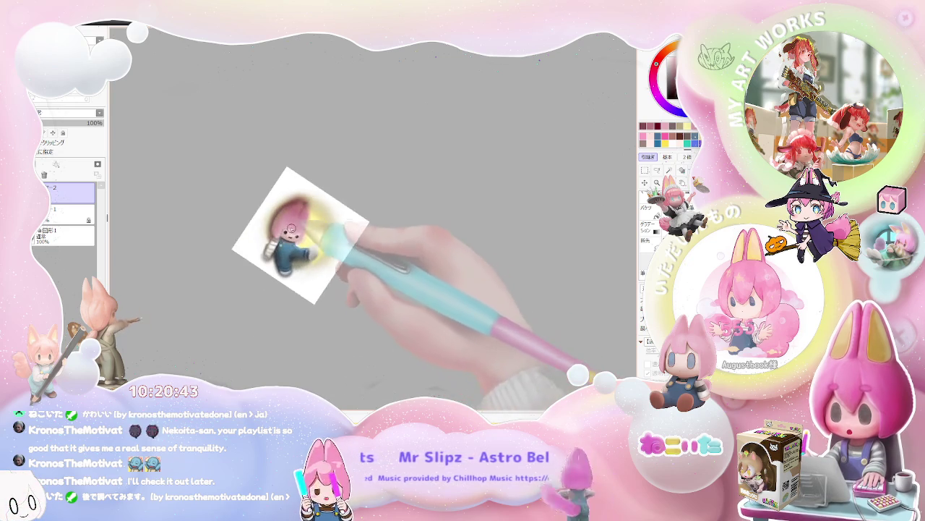
scroll(260, 210, up, 2)
scroll(233, 194, up, 2)
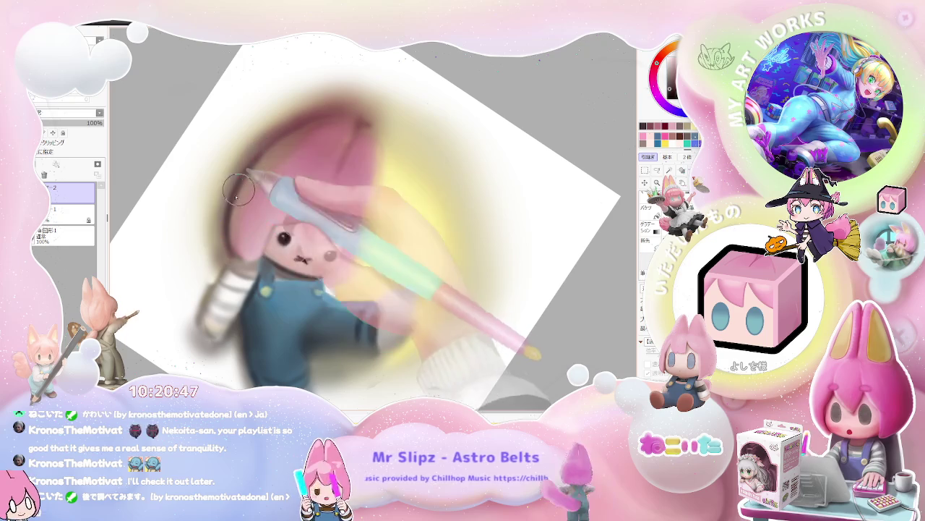
scroll(325, 180, down, 1)
scroll(376, 185, down, 1)
scroll(413, 186, down, 1)
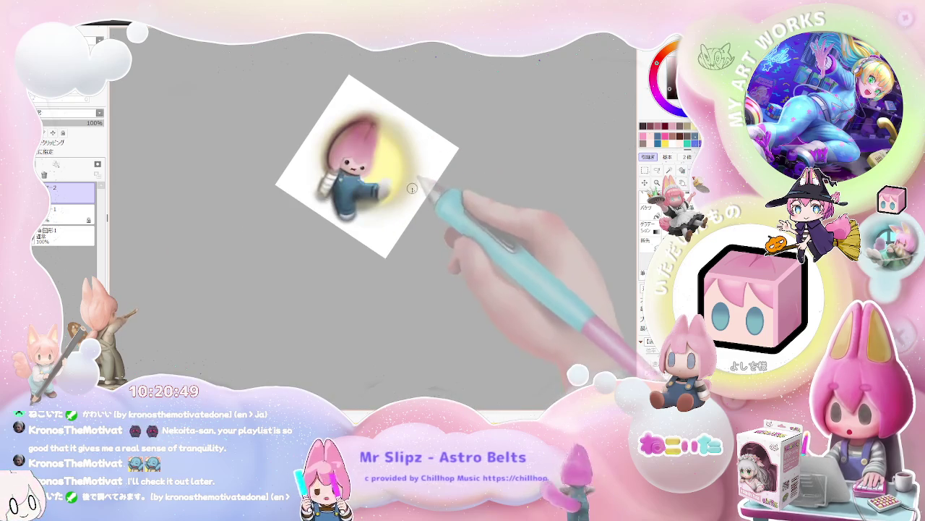
scroll(361, 311, up, 2)
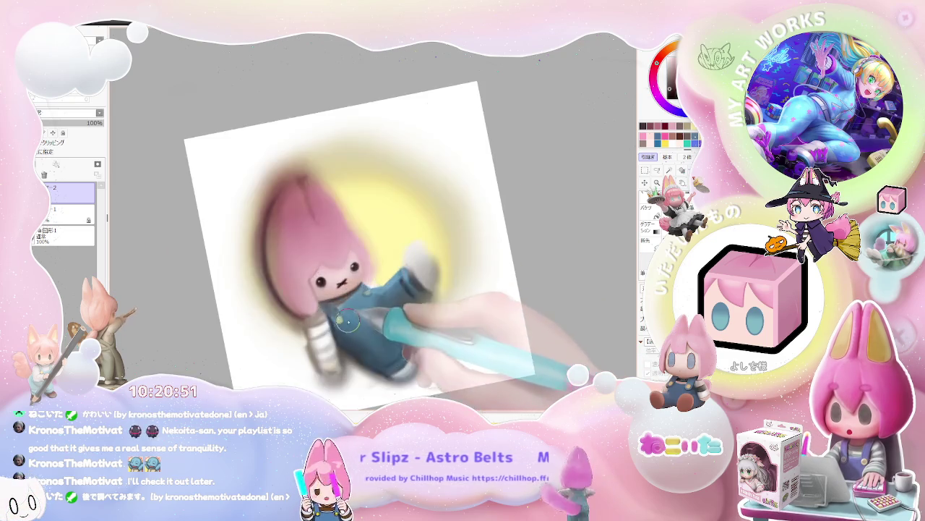
scroll(350, 322, up, 1)
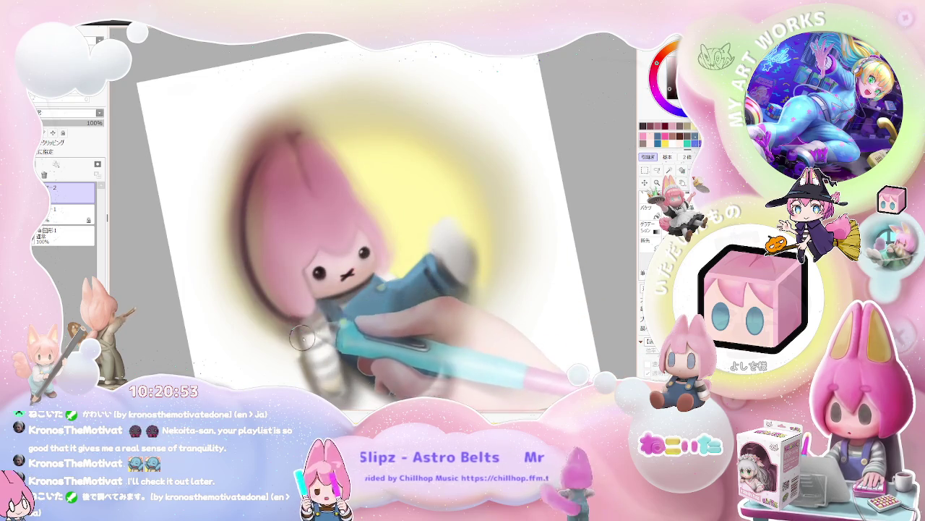
scroll(305, 346, down, 2)
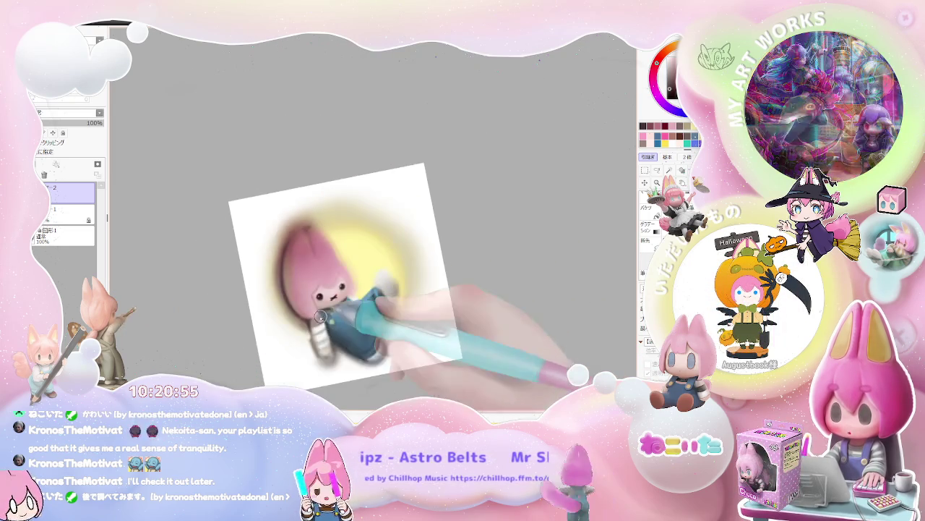
scroll(378, 317, down, 2)
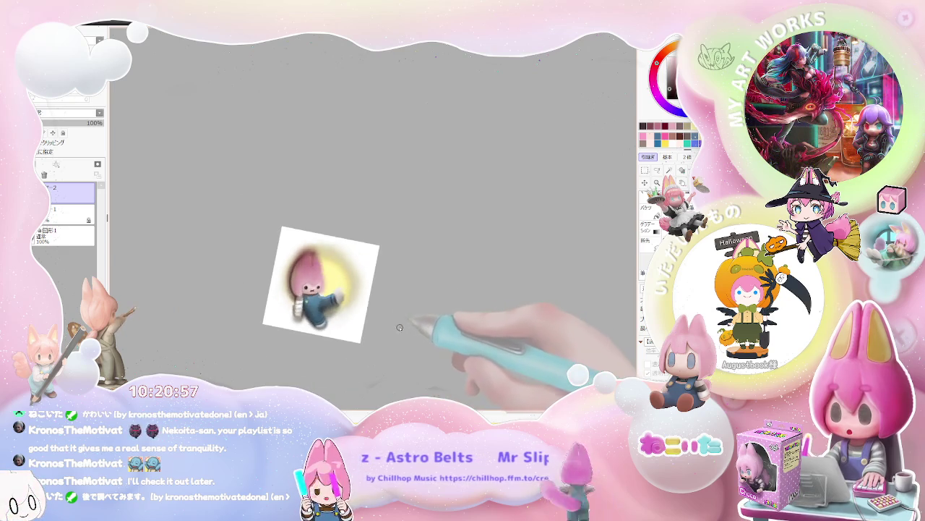
Zoom around the blue overalls, then zoom out to see the whole illustration
scroll(369, 311, up, 1)
scroll(310, 298, up, 2)
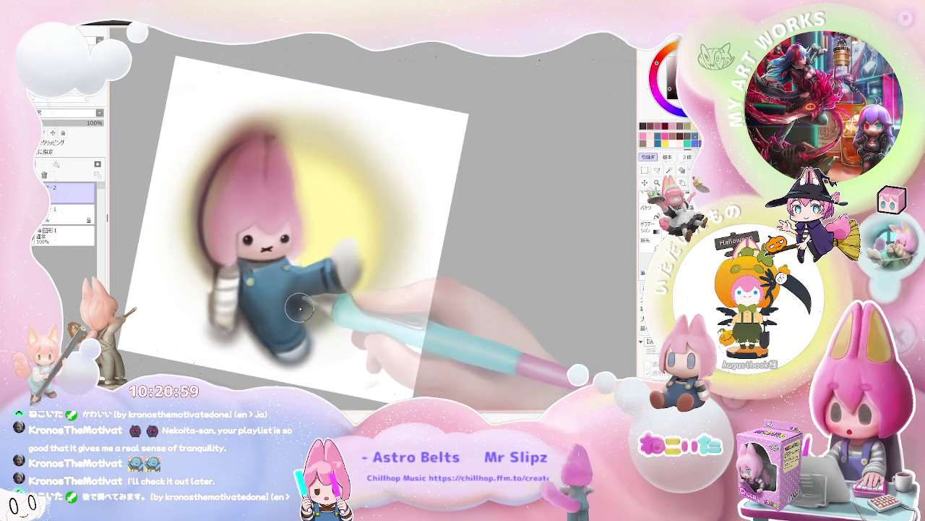
scroll(304, 307, down, 2)
scroll(311, 307, down, 1)
scroll(333, 293, down, 1)
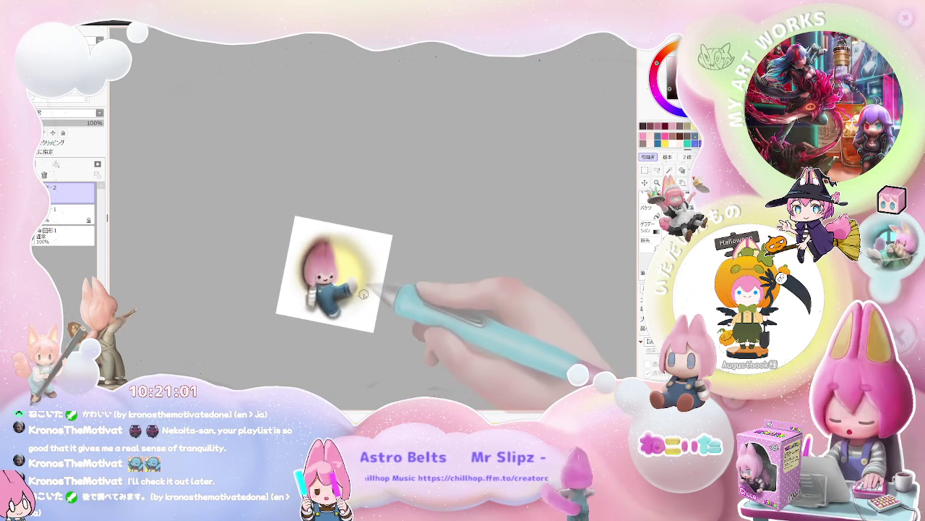
scroll(366, 298, down, 1)
scroll(354, 290, up, 1)
scroll(333, 284, up, 1)
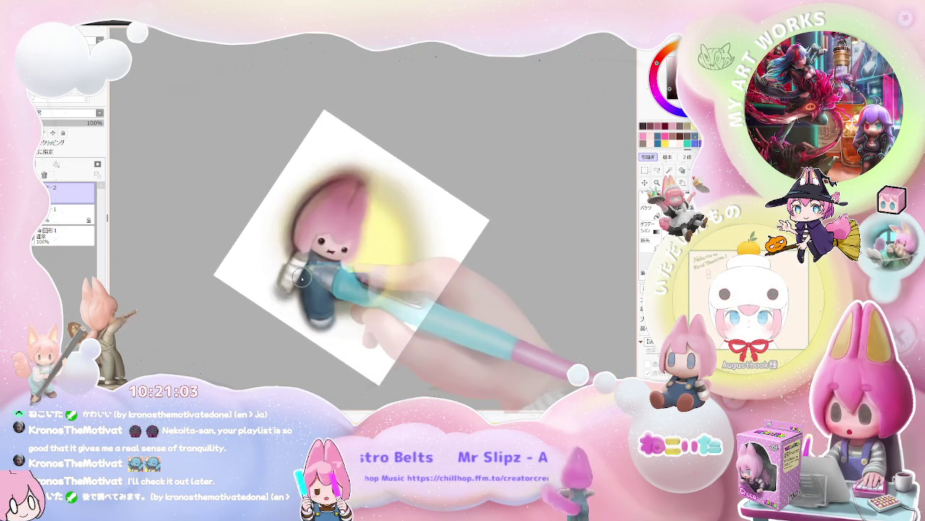
scroll(311, 276, up, 1)
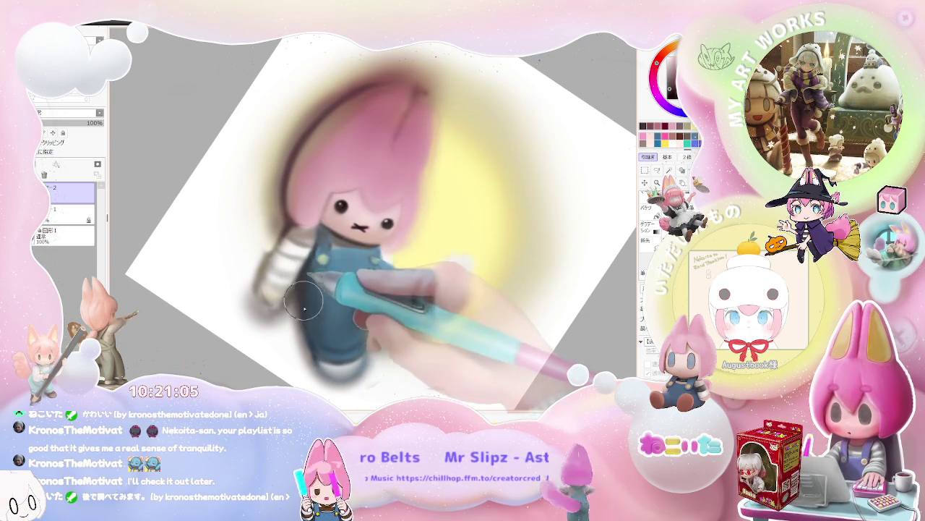
scroll(311, 289, down, 1)
scroll(339, 290, down, 1)
scroll(368, 293, down, 2)
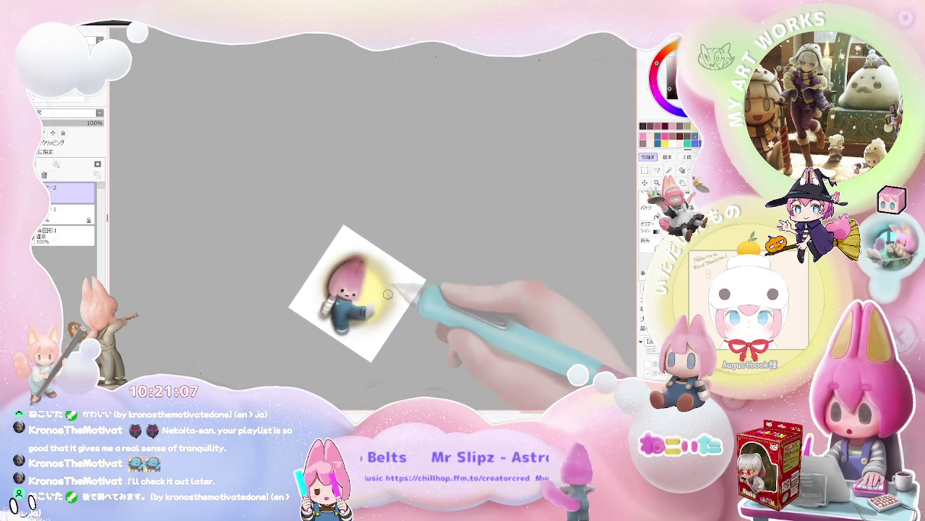
scroll(311, 290, up, 1)
scroll(288, 295, up, 2)
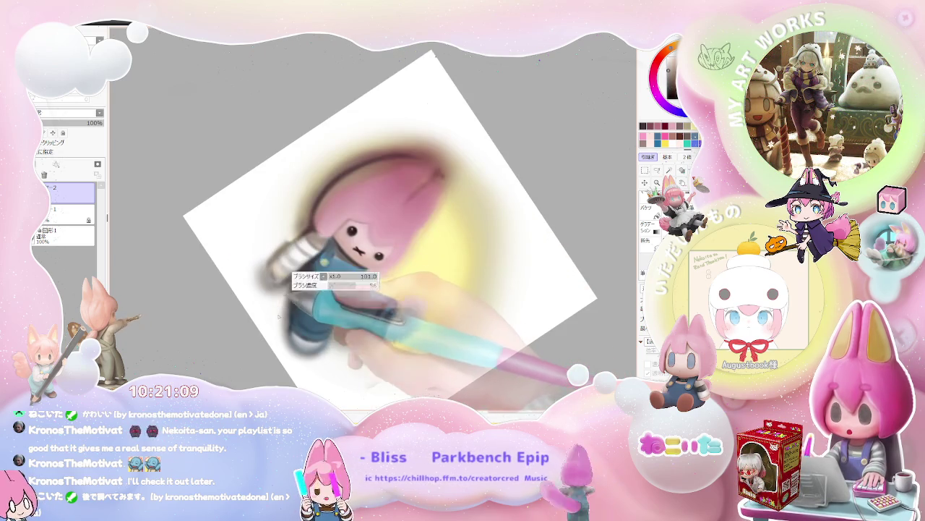
scroll(298, 281, down, 2)
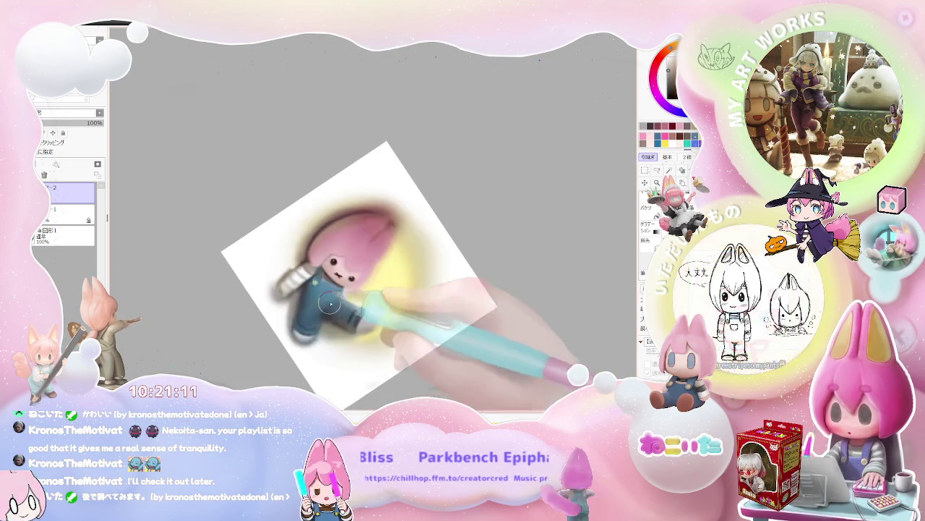
scroll(326, 289, down, 1)
scroll(357, 298, up, 1)
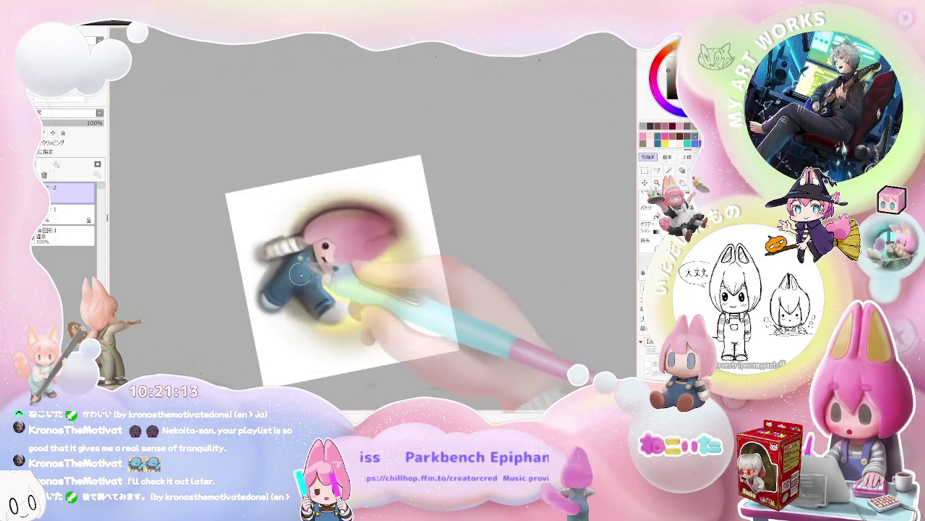
scroll(311, 297, up, 1)
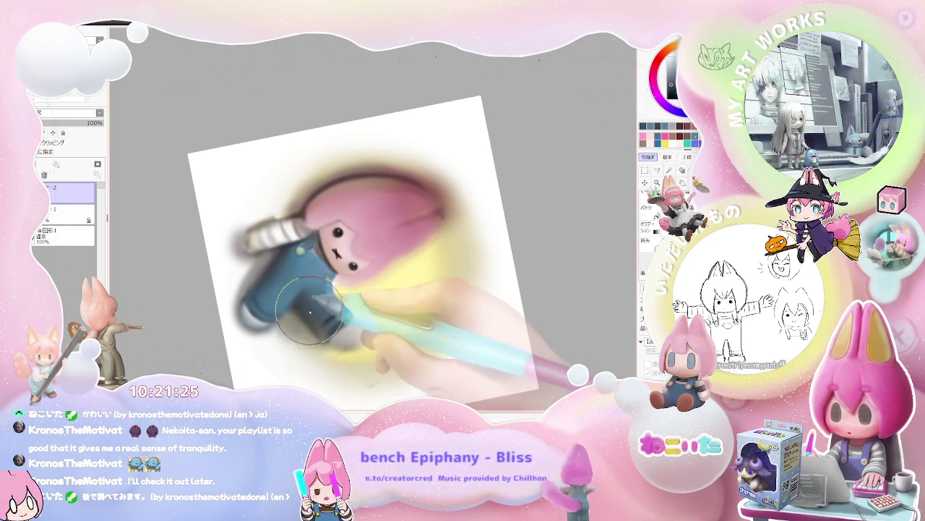
key(minus)
key(minus)
key(minus)
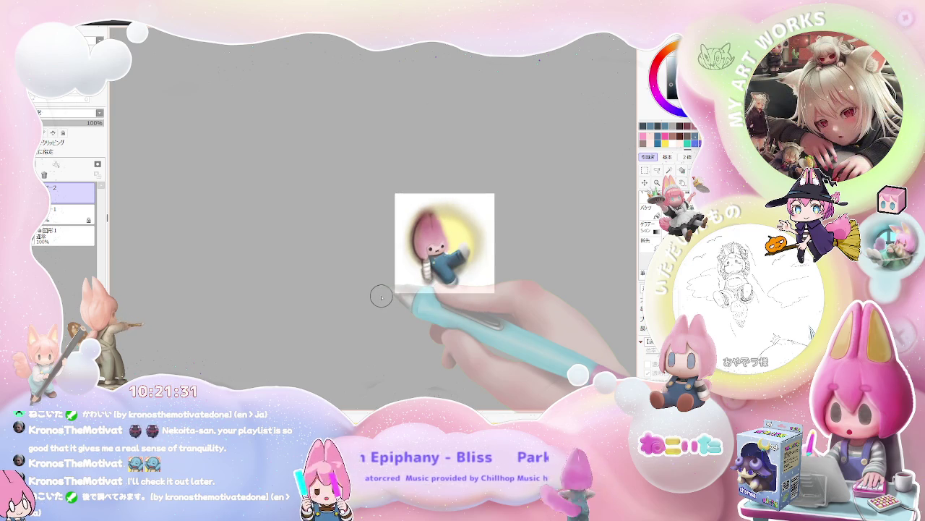
Tilt the view counter-clockwise and zoom in on the sleeve and overalls
scroll(382, 296, up, 1)
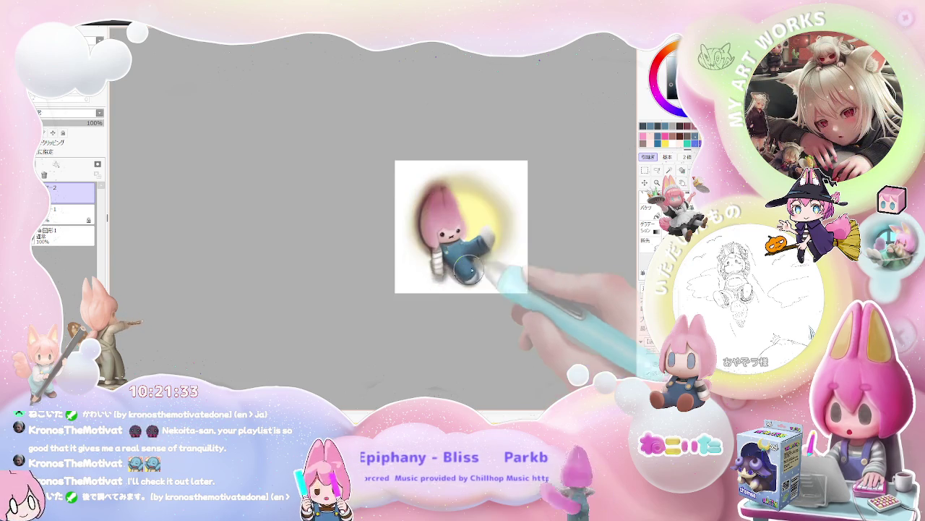
scroll(391, 275, up, 3)
scroll(406, 248, up, 3)
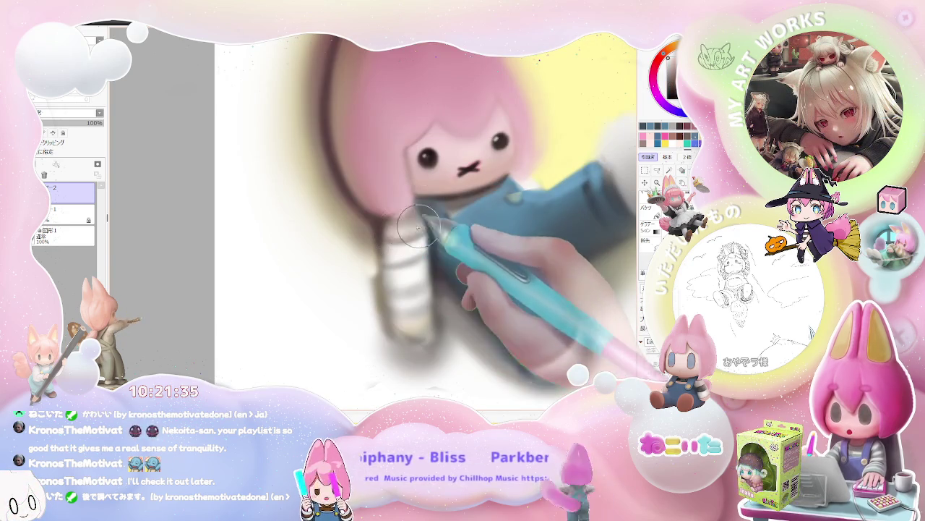
scroll(418, 228, down, 2)
scroll(434, 235, down, 2)
scroll(492, 253, down, 3)
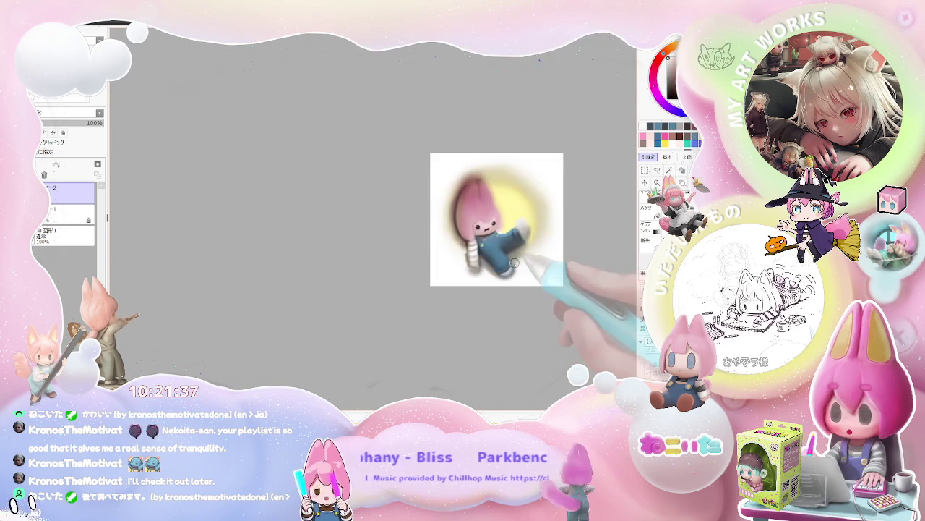
drag(514, 266, 444, 310)
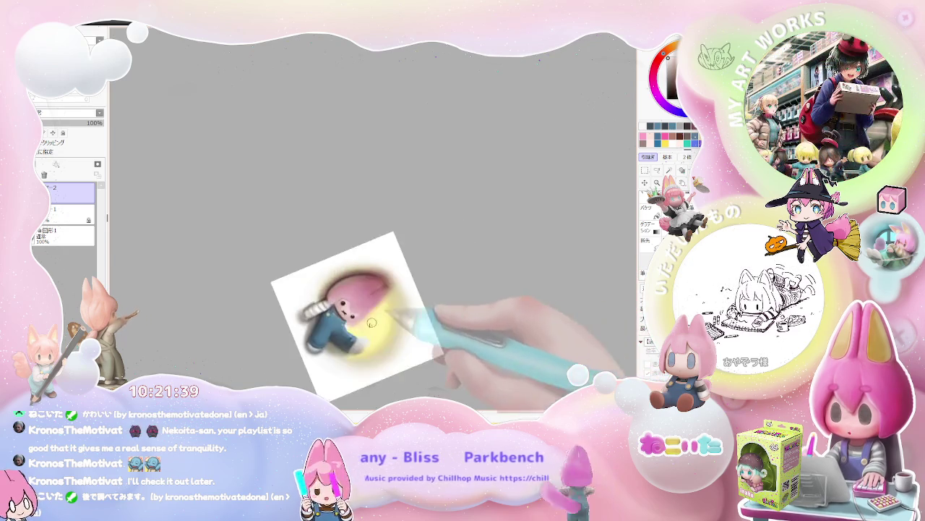
scroll(314, 310, up, 3)
scroll(314, 310, up, 2)
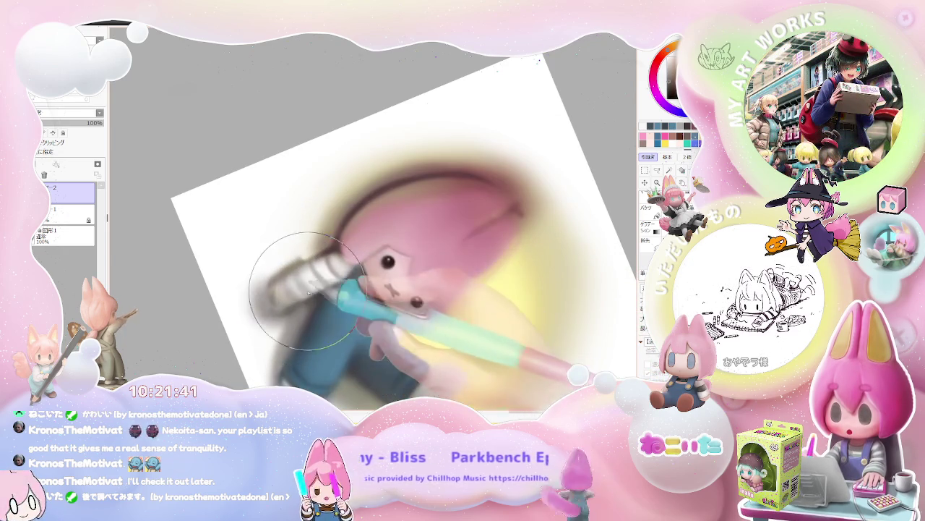
scroll(340, 273, down, 2)
scroll(380, 263, down, 2)
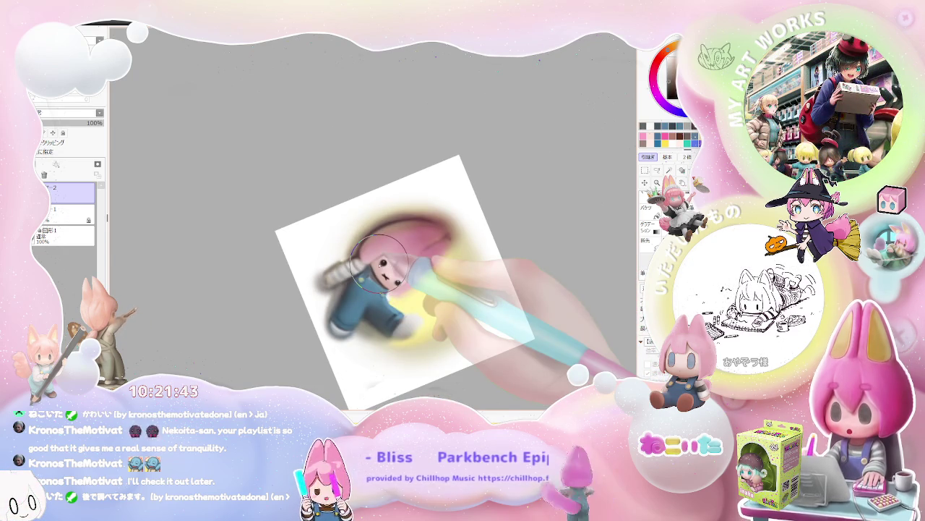
scroll(379, 264, up, 3)
scroll(303, 216, up, 2)
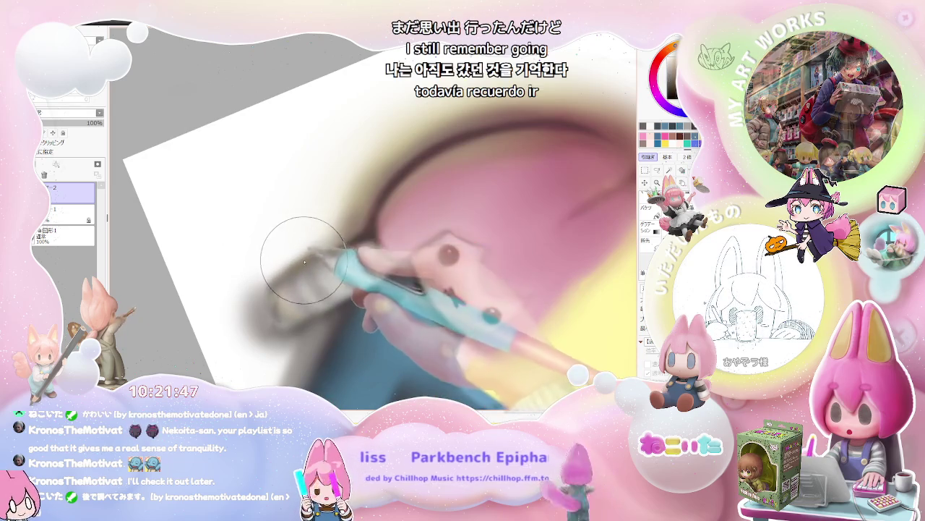
scroll(365, 229, down, 3)
scroll(365, 229, down, 2)
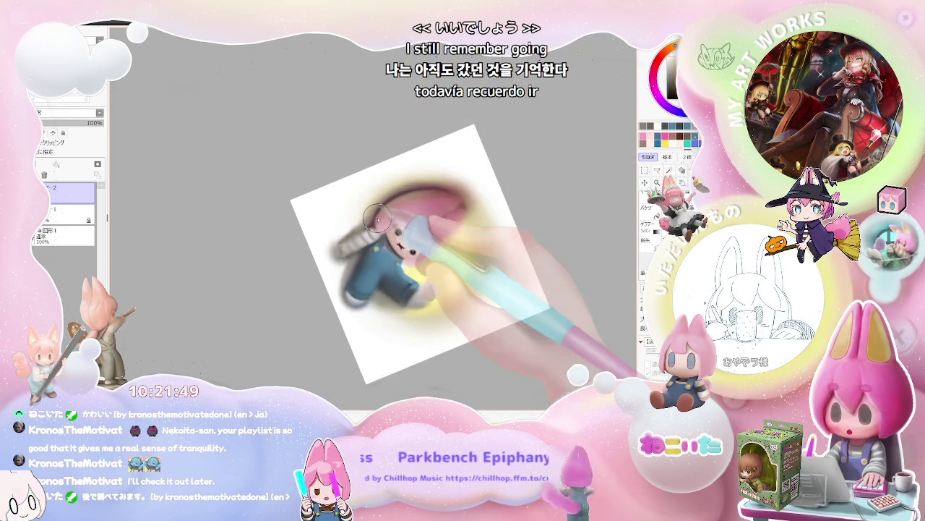
Reset rotation, mirror the canvas view, then tilt it clockwise while zooming
key(Home)
key(h)
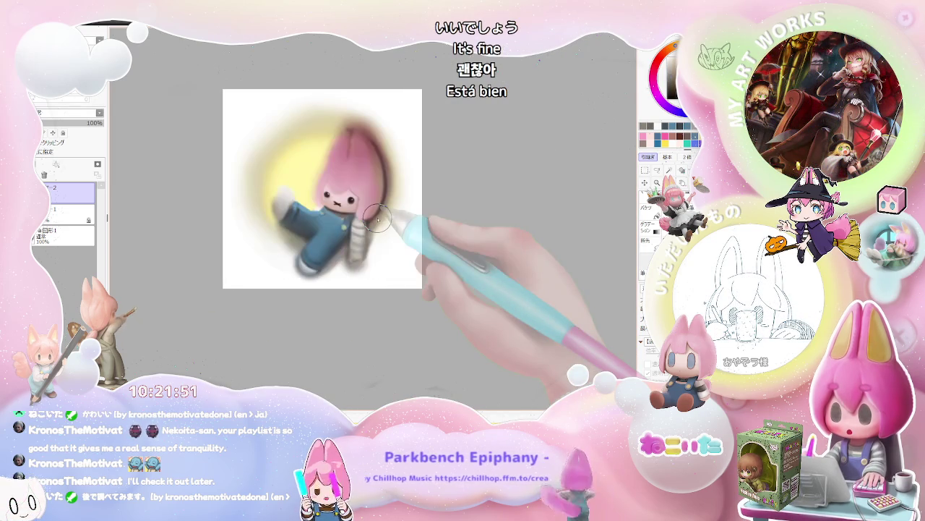
scroll(378, 219, down, 1)
scroll(380, 239, up, 2)
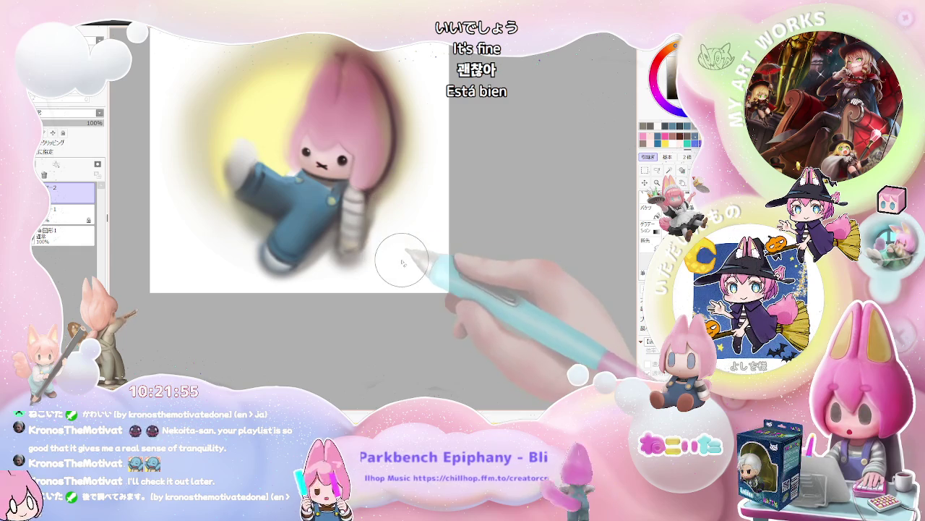
key(End)
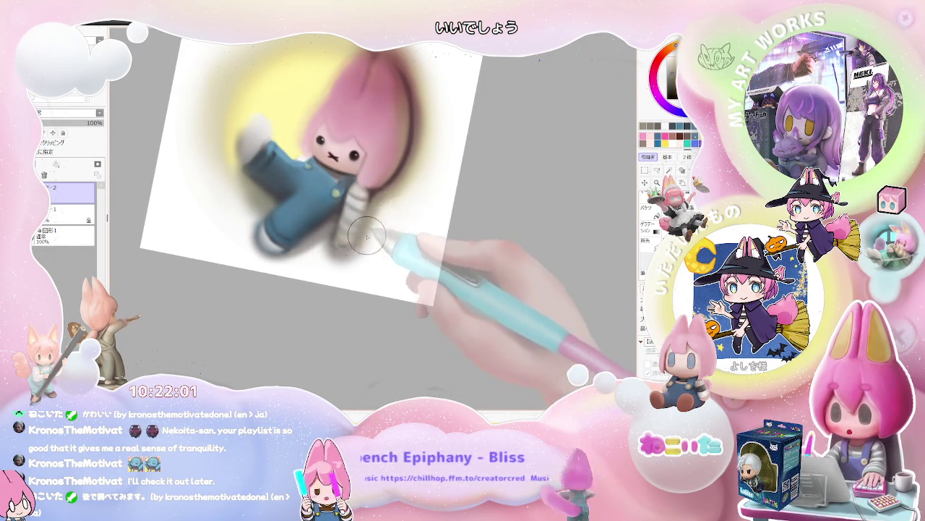
scroll(359, 247, down, 2)
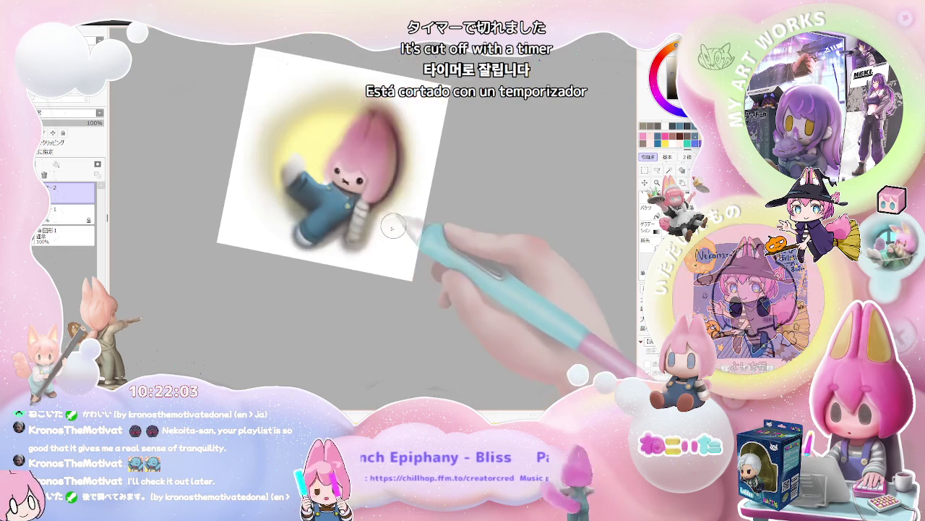
scroll(388, 232, down, 2)
scroll(389, 235, up, 1)
scroll(376, 242, up, 1)
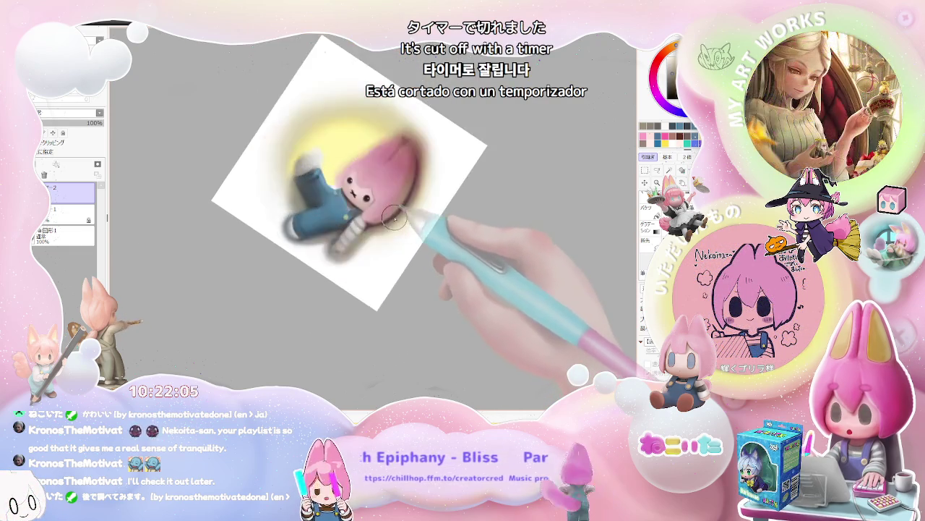
scroll(340, 260, up, 2)
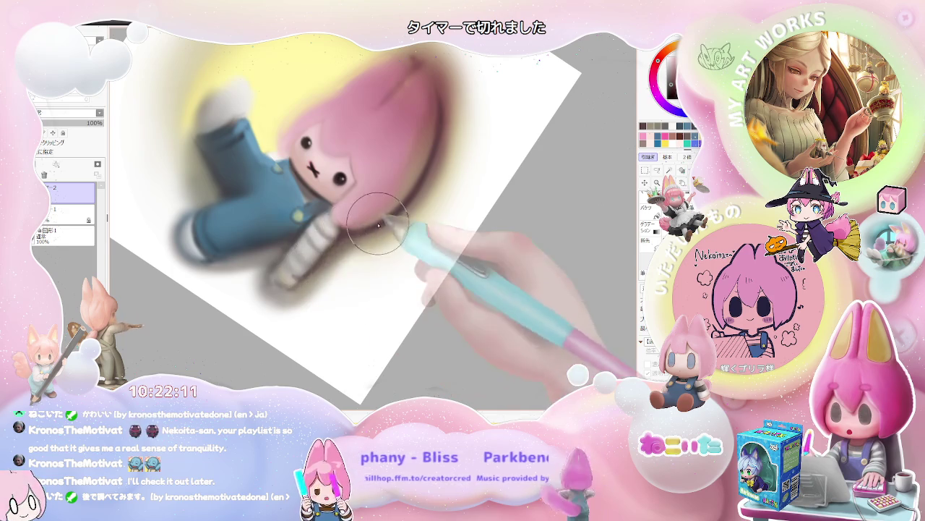
scroll(350, 235, down, 5)
scroll(405, 220, down, 1)
Straighten the view upright, zoom around, then rotate it clockwise and enlarge
key(Home)
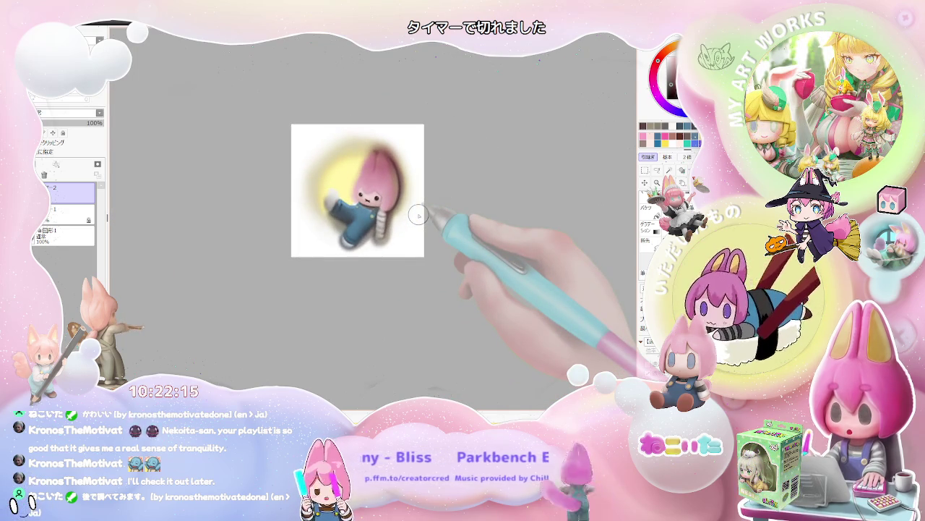
scroll(417, 214, up, 2)
scroll(362, 246, up, 3)
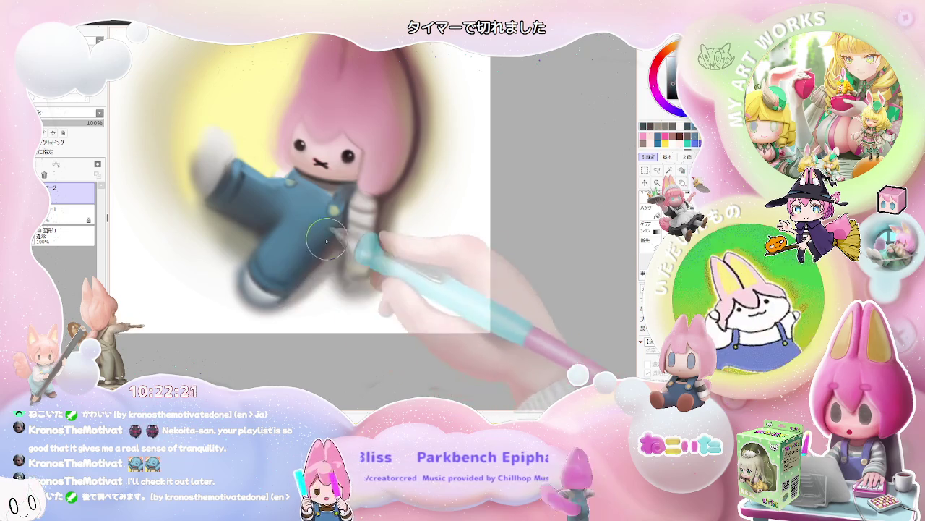
scroll(340, 230, down, 2)
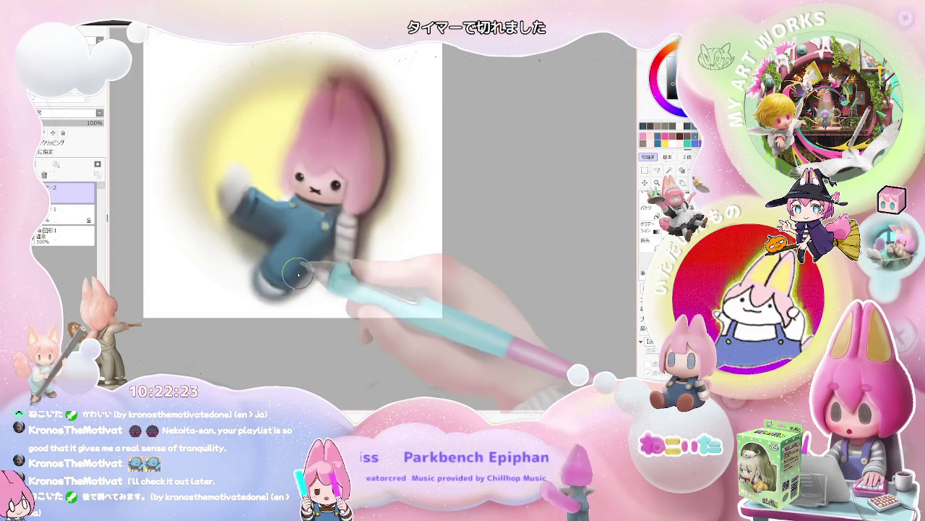
scroll(296, 272, down, 2)
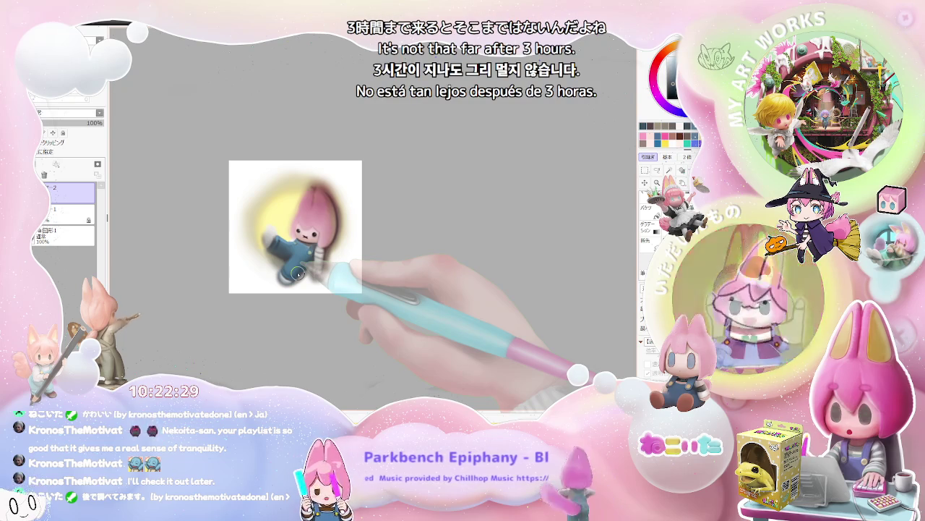
scroll(297, 273, up, 2)
scroll(264, 264, up, 2)
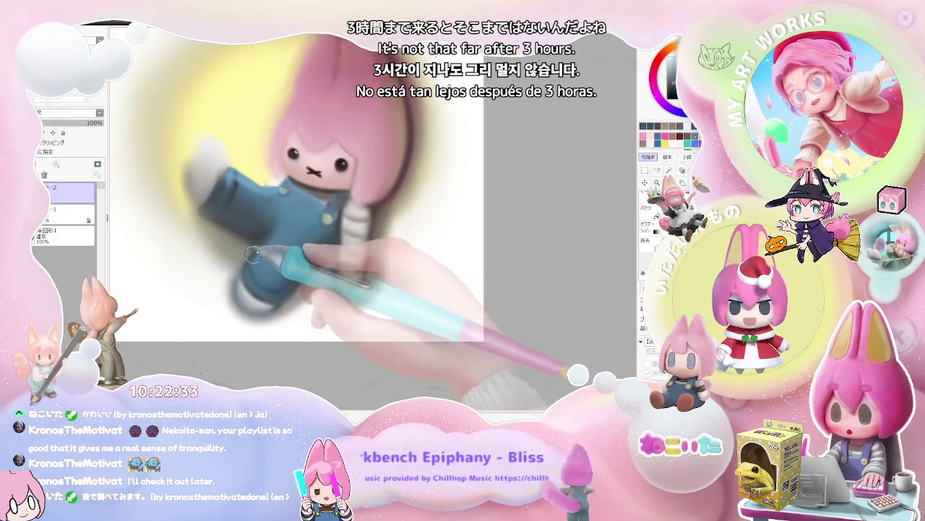
scroll(264, 245, down, 1)
scroll(288, 220, down, 1)
scroll(288, 220, down, 1)
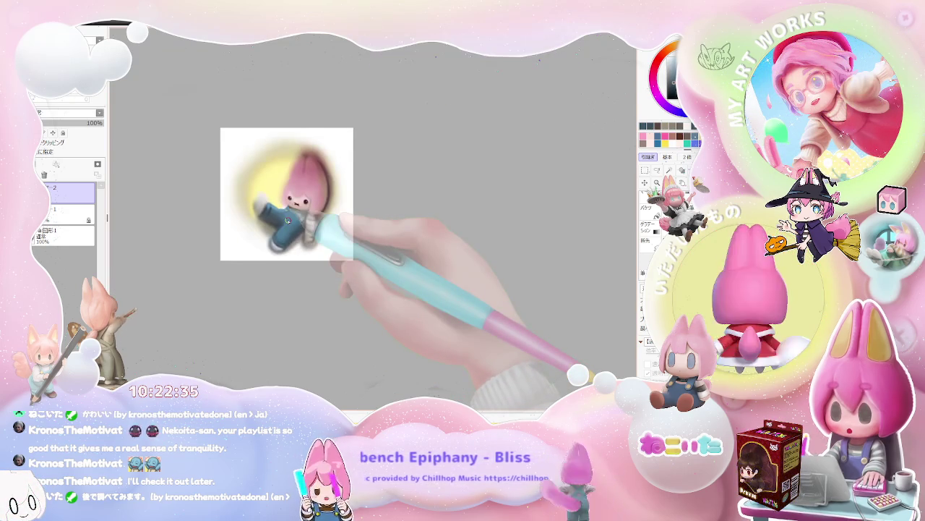
drag(287, 221, 318, 253)
scroll(347, 289, up, 3)
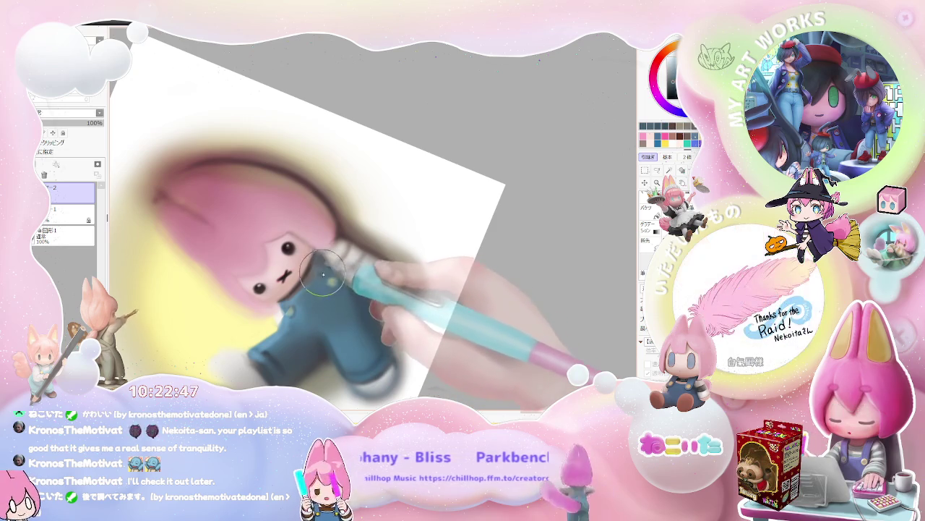
Straighten the canvas view onto the face and enlarge the brush for the eyes
scroll(329, 293, down, 1)
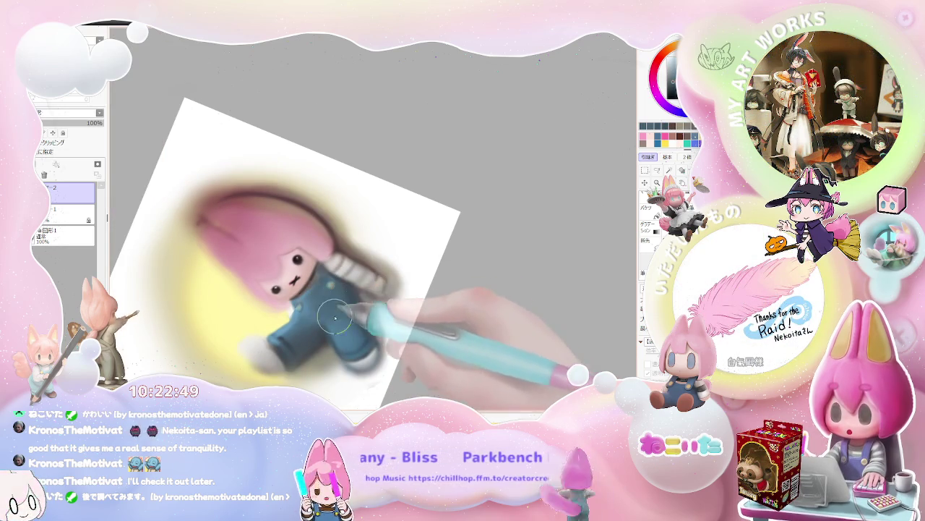
scroll(368, 342, down, 2)
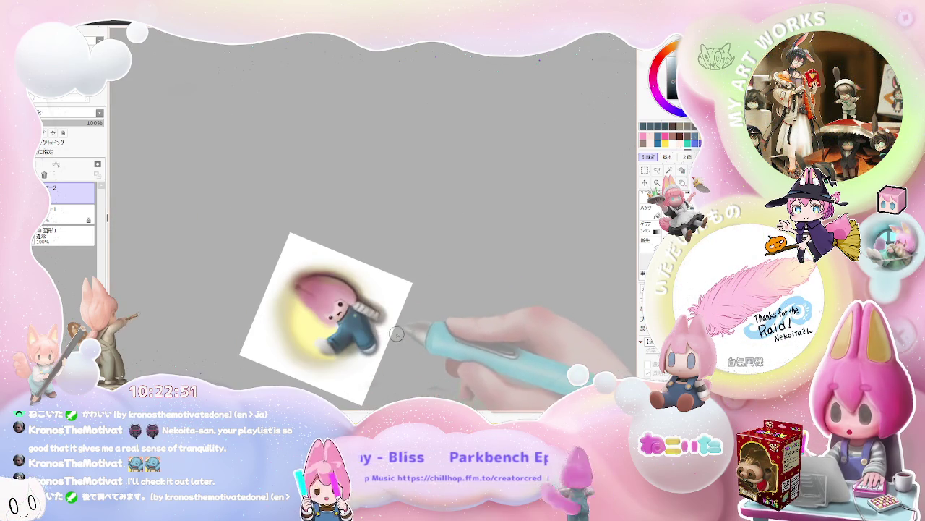
key(Home)
scroll(356, 297, up, 2)
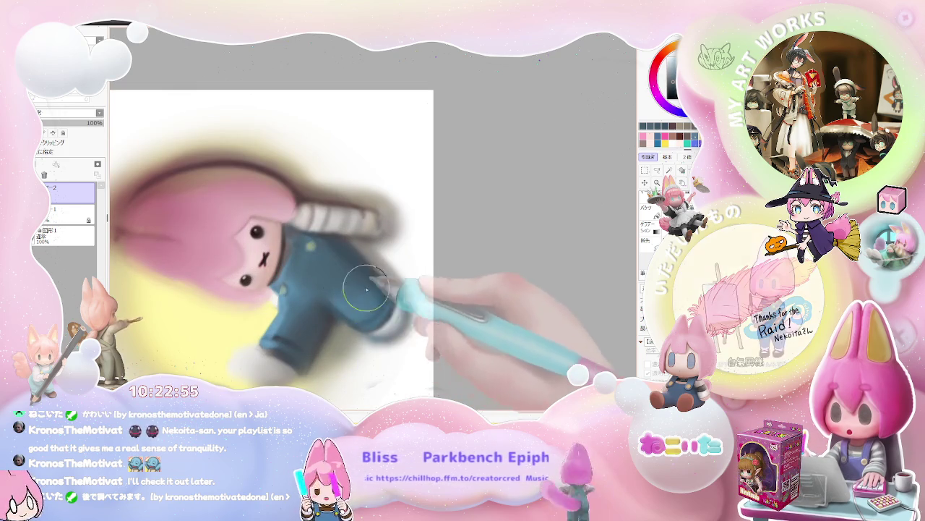
scroll(373, 291, down, 1)
scroll(381, 294, down, 1)
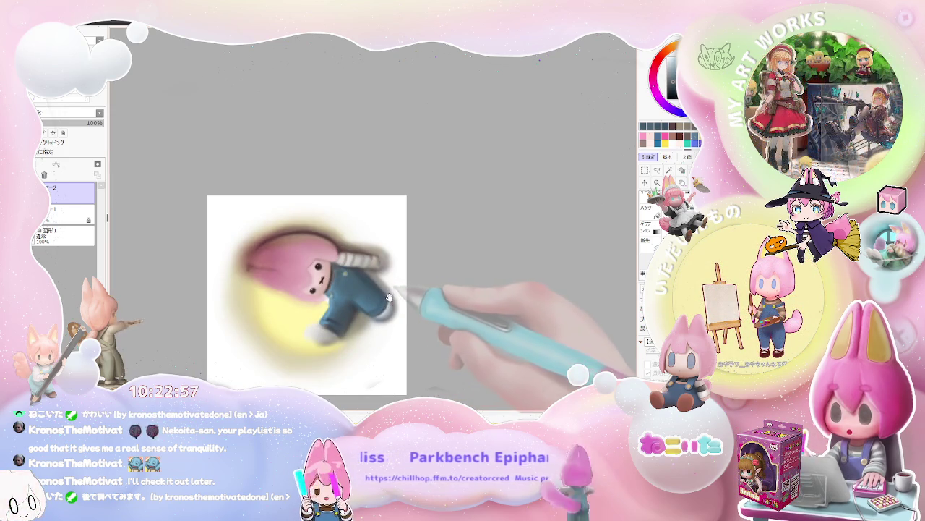
scroll(332, 289, up, 2)
scroll(299, 287, up, 2)
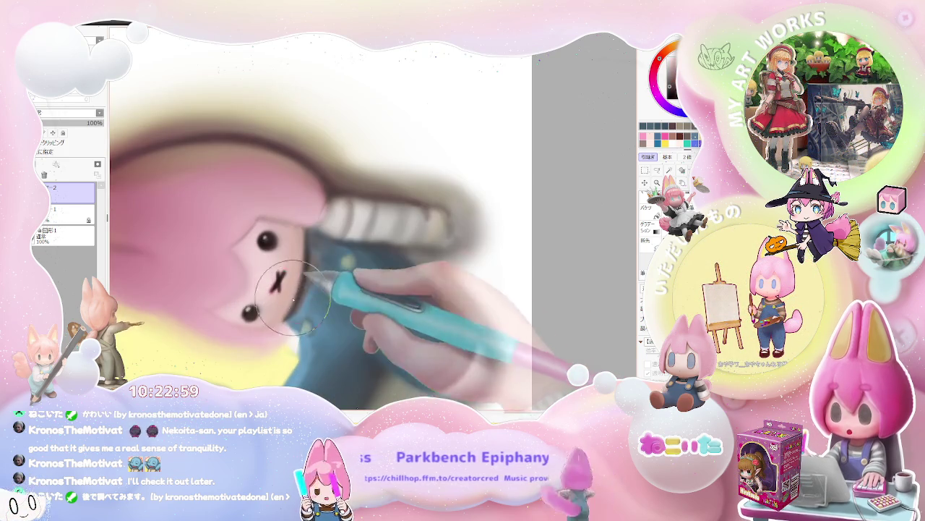
mouse_move(302, 226)
mouse_down()
mouse_move(331, 217)
mouse_move(255, 296)
mouse_up()
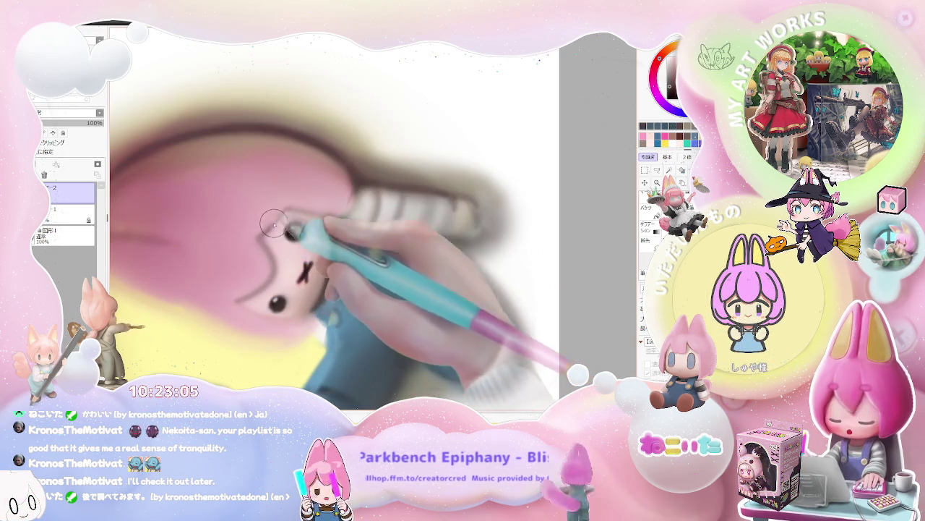
scroll(330, 209, down, 1)
scroll(330, 210, down, 2)
Paint the chibi's dark round dot eyes, rotating the view to a diagonal angle for each stroke
drag(330, 210, 347, 299)
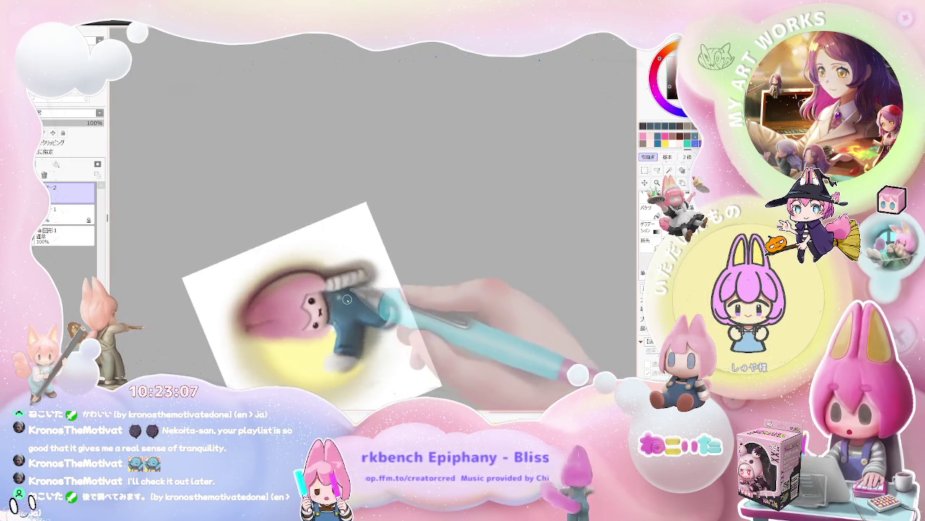
scroll(303, 309, up, 2)
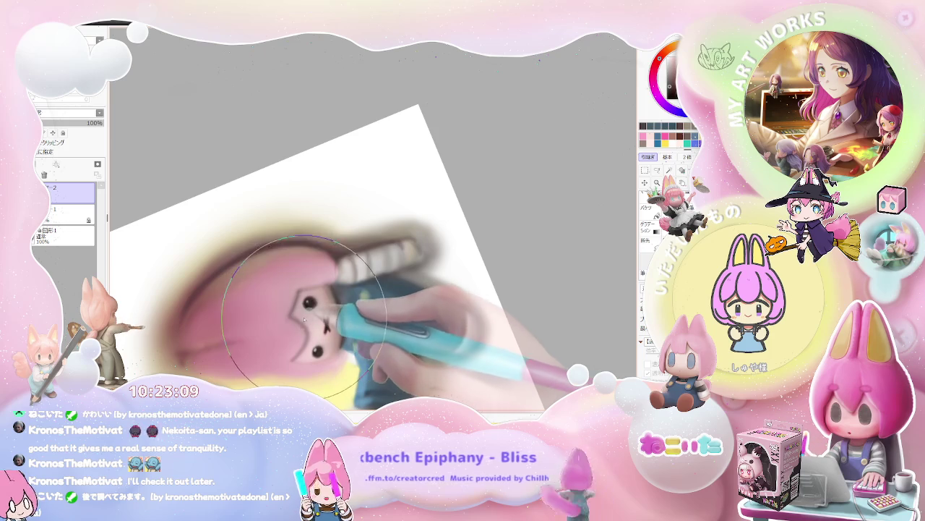
scroll(339, 300, down, 1)
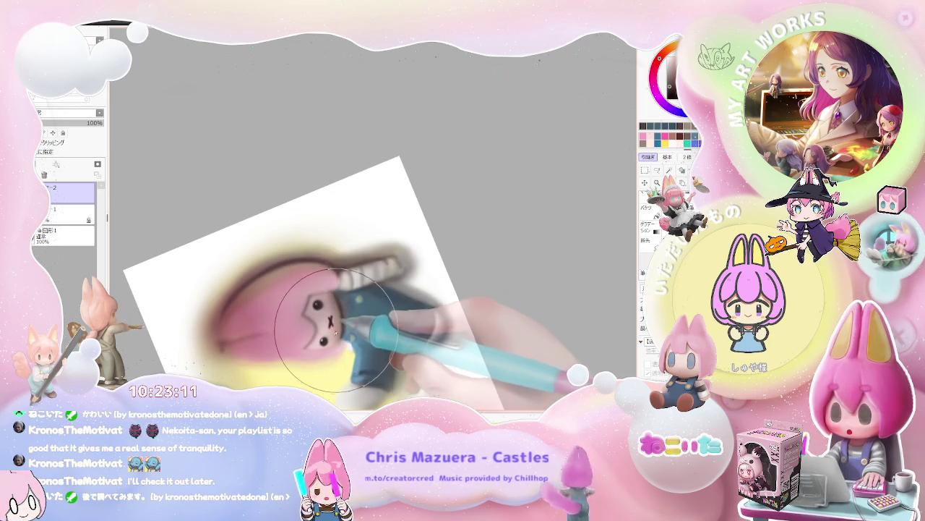
scroll(332, 333, down, 1)
scroll(376, 319, down, 2)
mouse_move(413, 320)
mouse_down()
mouse_move(329, 299)
mouse_move(289, 239)
mouse_up()
scroll(329, 299, up, 1)
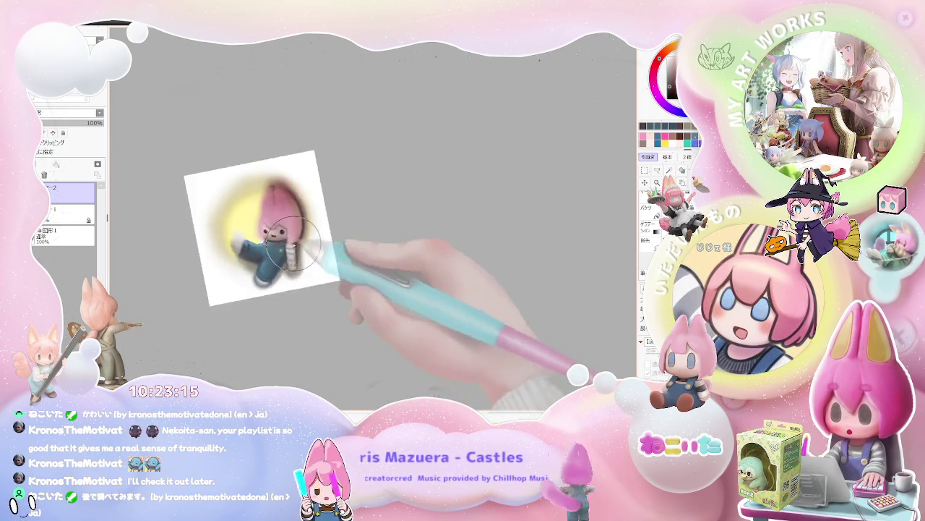
scroll(272, 206, up, 1)
scroll(271, 206, up, 3)
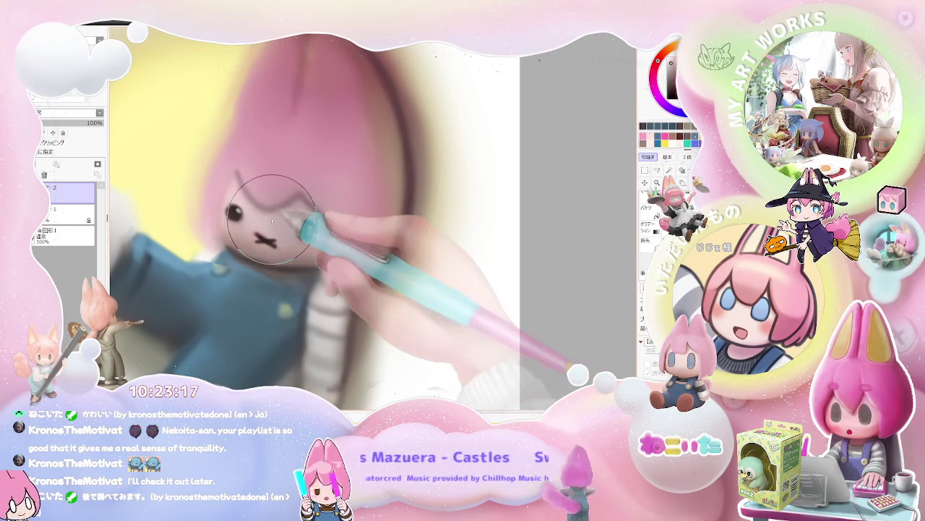
scroll(313, 250, down, 2)
scroll(312, 249, down, 1)
mouse_move(312, 250)
mouse_down()
mouse_move(376, 307)
mouse_move(311, 311)
mouse_up()
scroll(384, 314, up, 1)
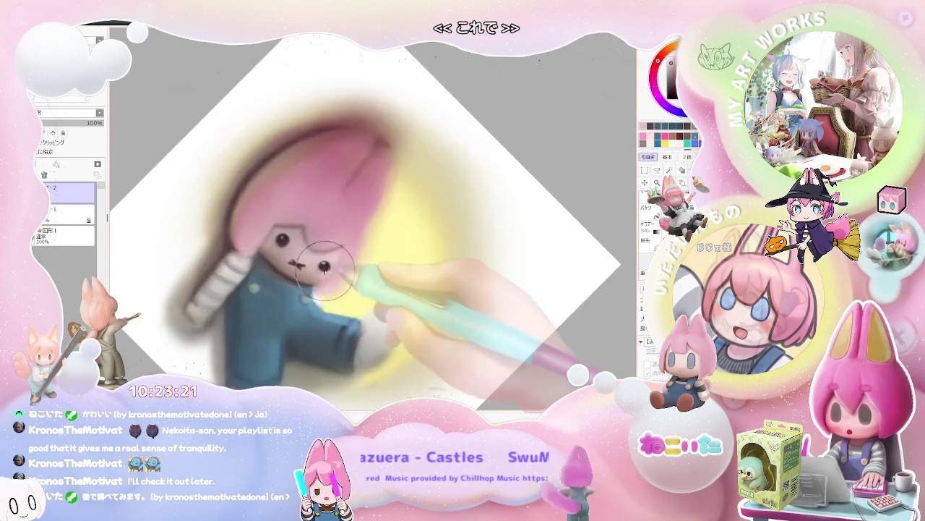
scroll(311, 289, up, 3)
Shrink the brush to a tiny size and paint the small brown x-shaped mouth
key(bracketleft)
key(bracketleft)
key(bracketleft)
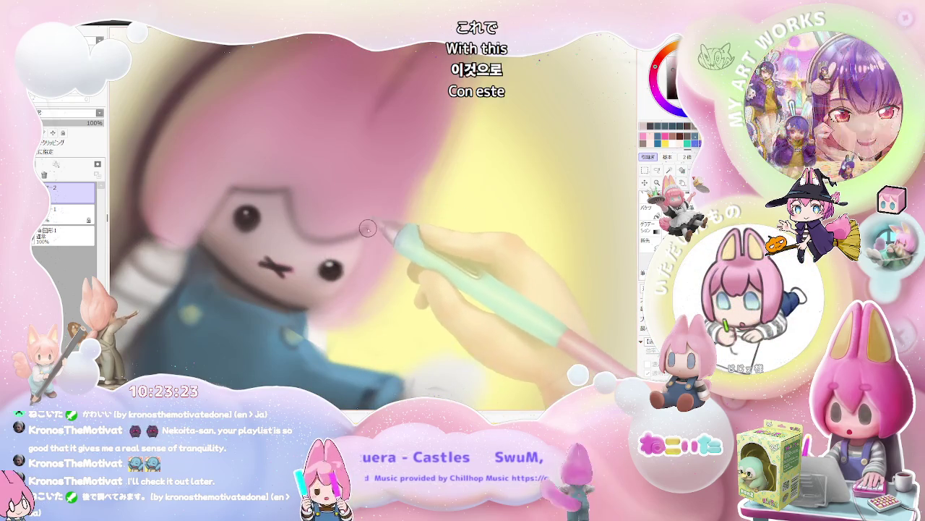
scroll(351, 275, down, 2)
scroll(333, 289, down, 2)
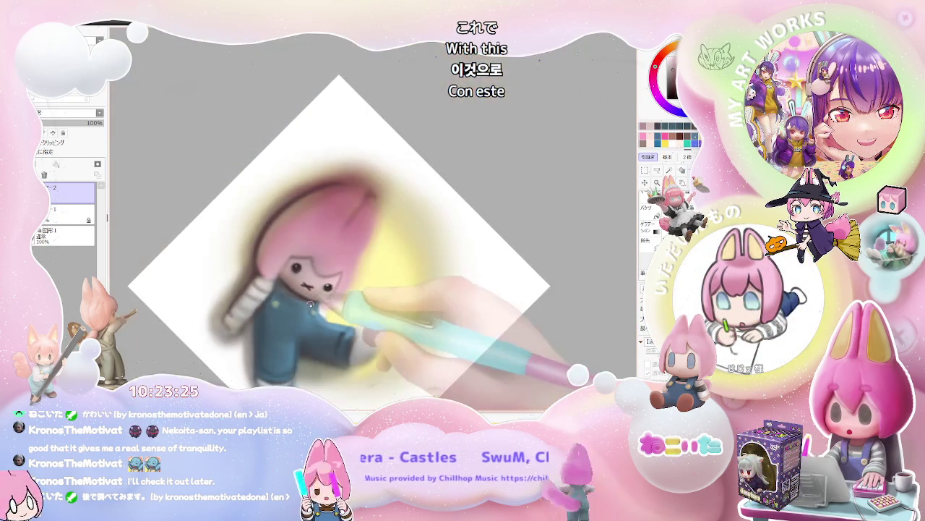
drag(310, 289, 282, 278)
scroll(282, 279, up, 4)
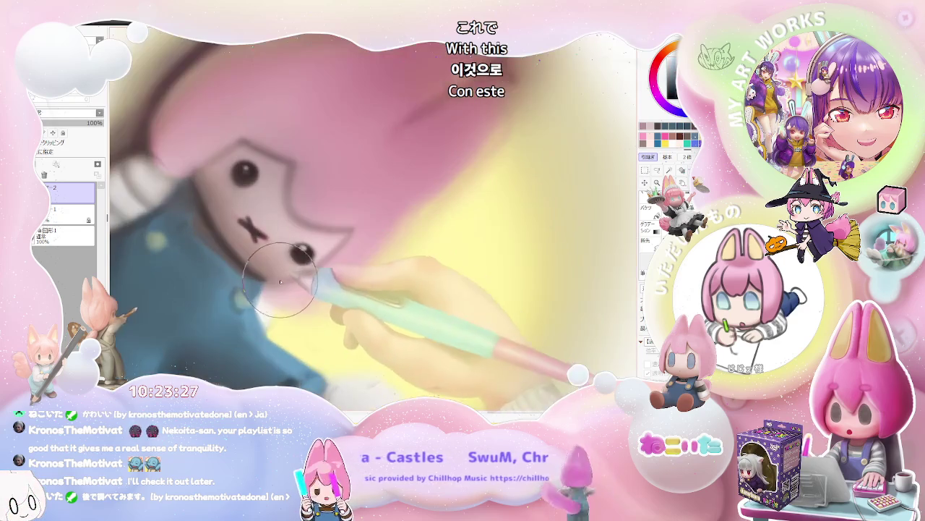
scroll(351, 235, down, 3)
scroll(336, 289, down, 2)
scroll(336, 289, up, 4)
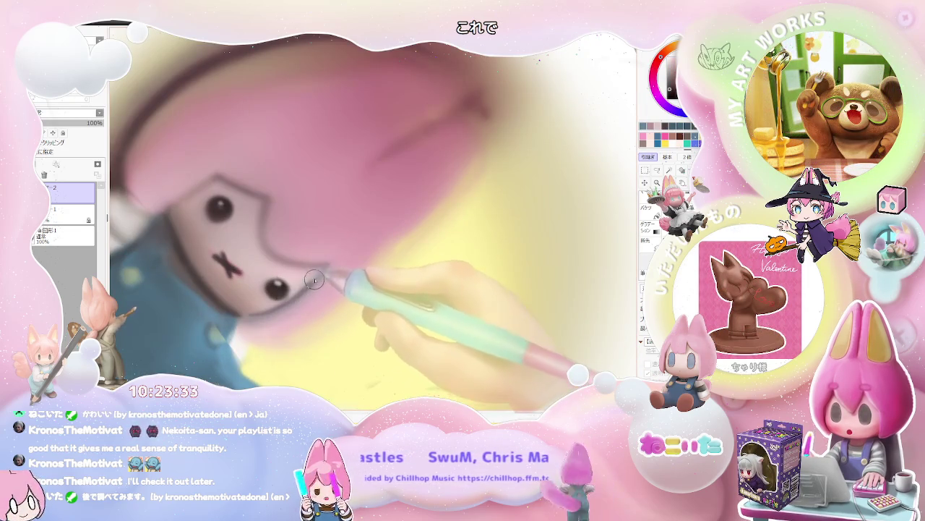
scroll(322, 271, down, 1)
scroll(315, 271, up, 1)
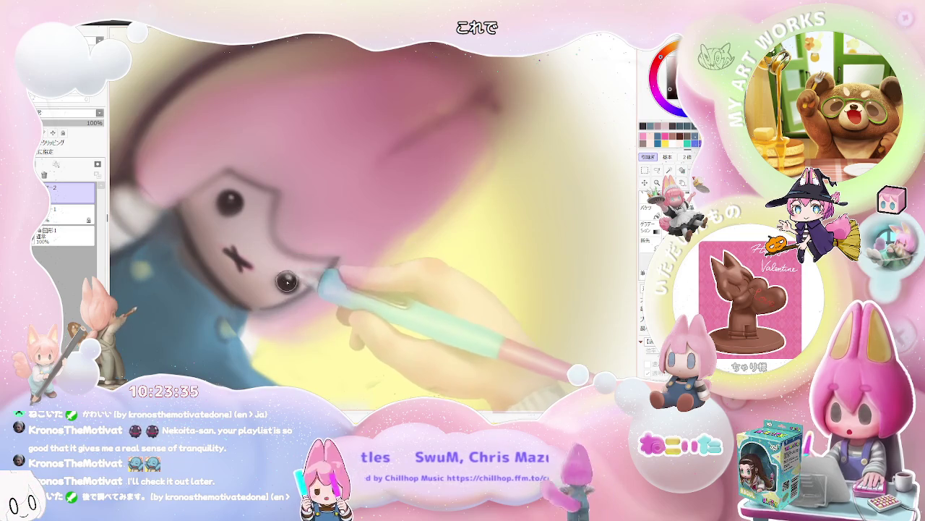
scroll(289, 282, down, 2)
scroll(290, 282, down, 2)
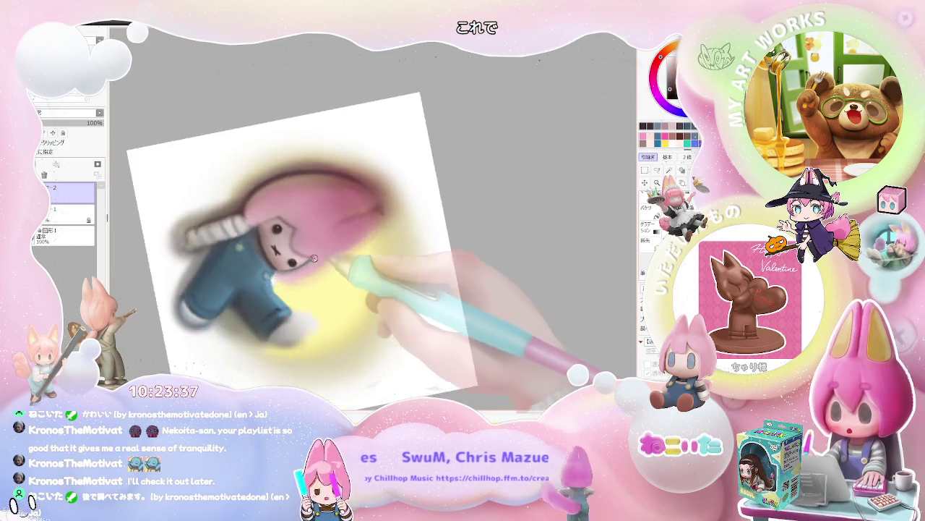
scroll(278, 204, up, 2)
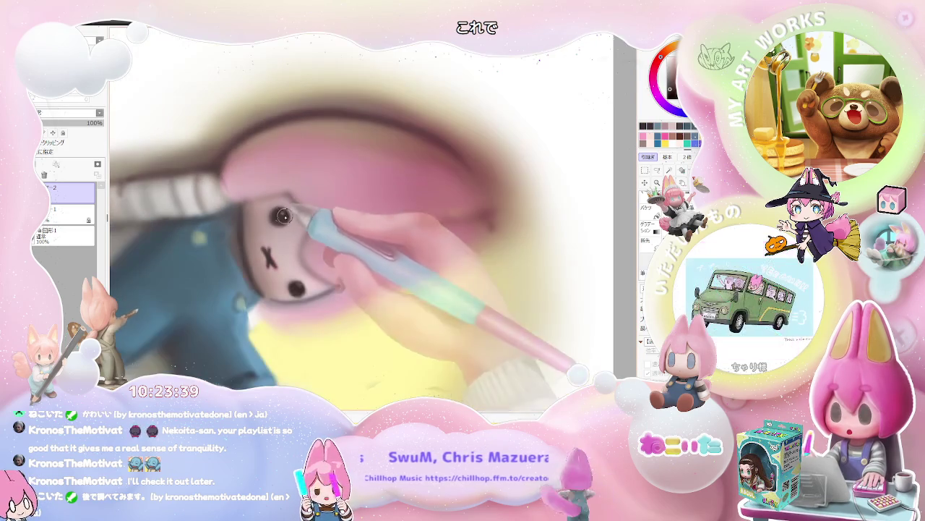
scroll(296, 289, up, 1)
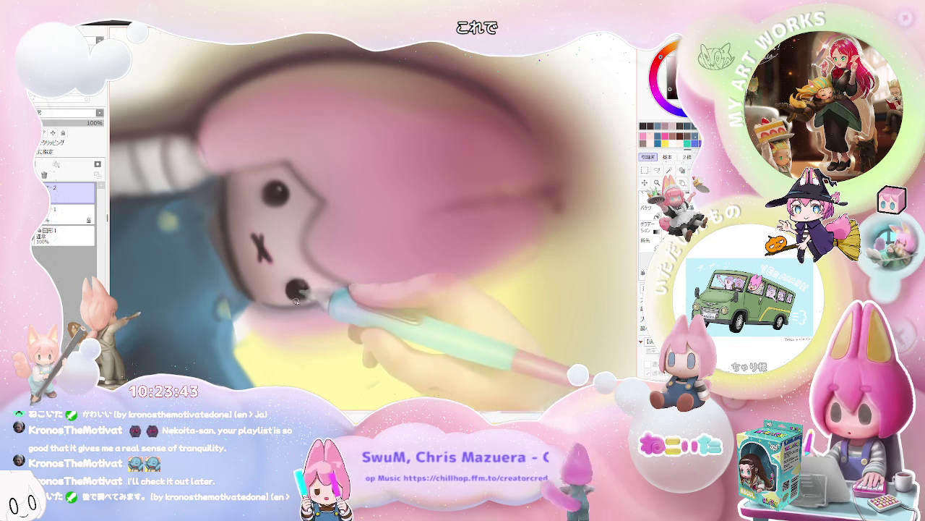
scroll(293, 300, down, 1)
scroll(293, 300, down, 2)
scroll(326, 282, down, 2)
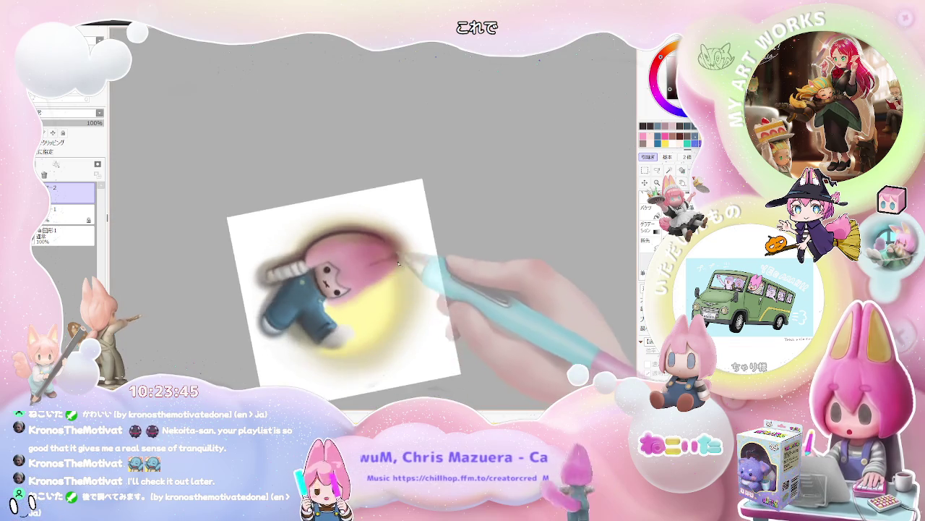
Lay the canvas sideways and try painting a different mouth shape
drag(394, 264, 377, 299)
scroll(377, 300, up, 1)
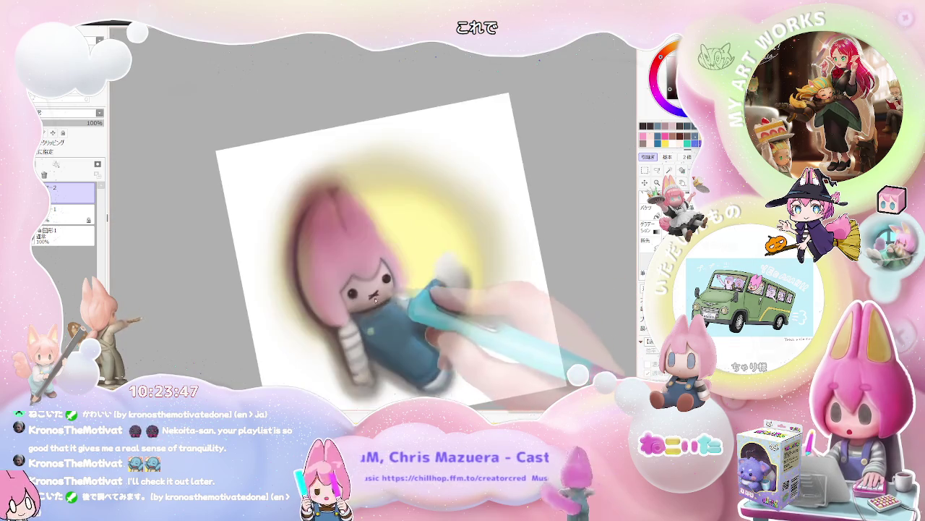
scroll(378, 300, up, 1)
scroll(344, 292, up, 1)
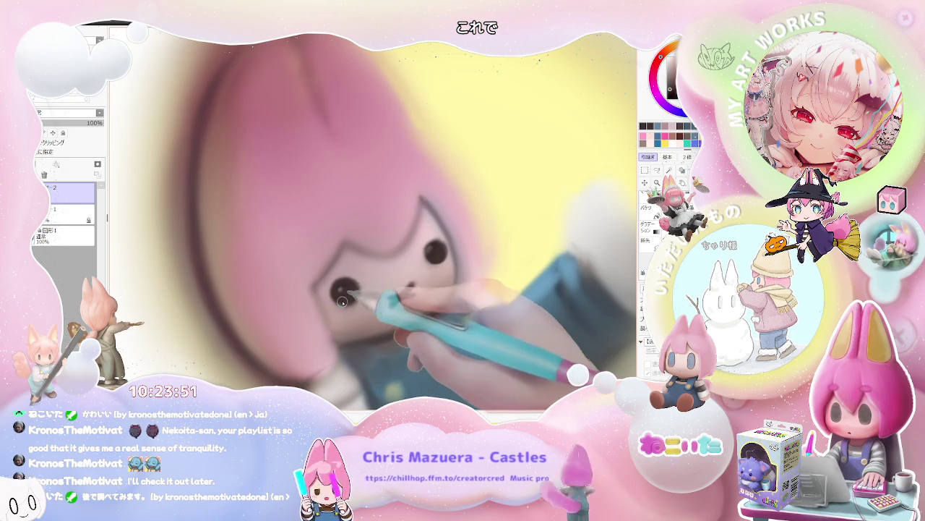
scroll(345, 302, down, 2)
scroll(345, 302, down, 1)
scroll(431, 302, down, 1)
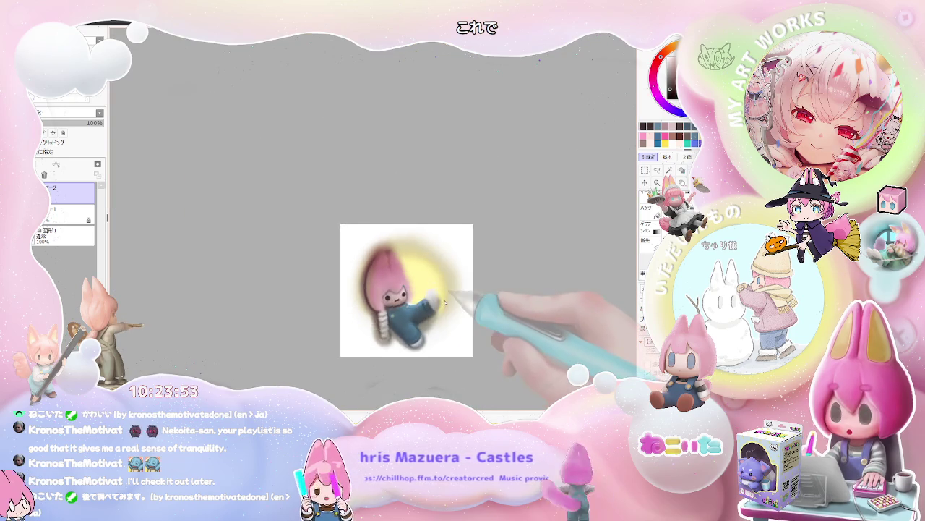
scroll(393, 310, up, 1)
scroll(351, 318, up, 1)
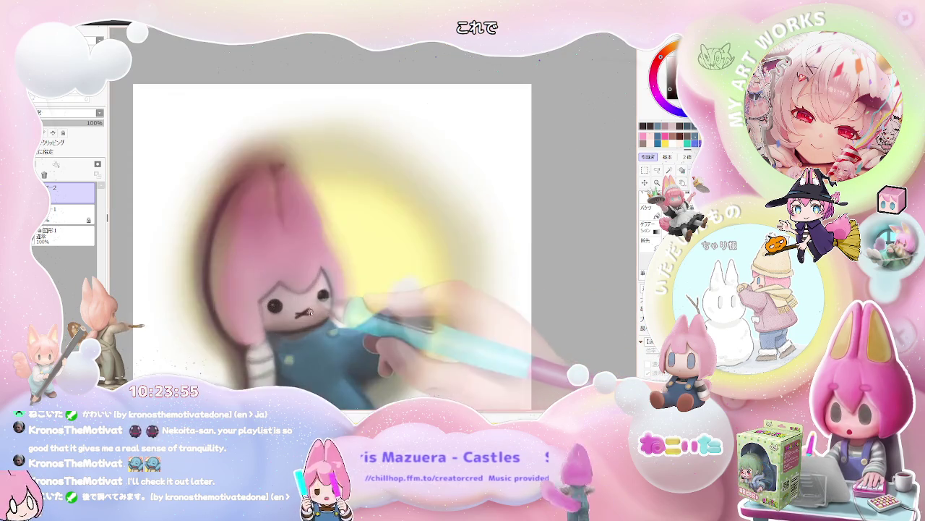
scroll(311, 304, up, 2)
scroll(307, 309, up, 1)
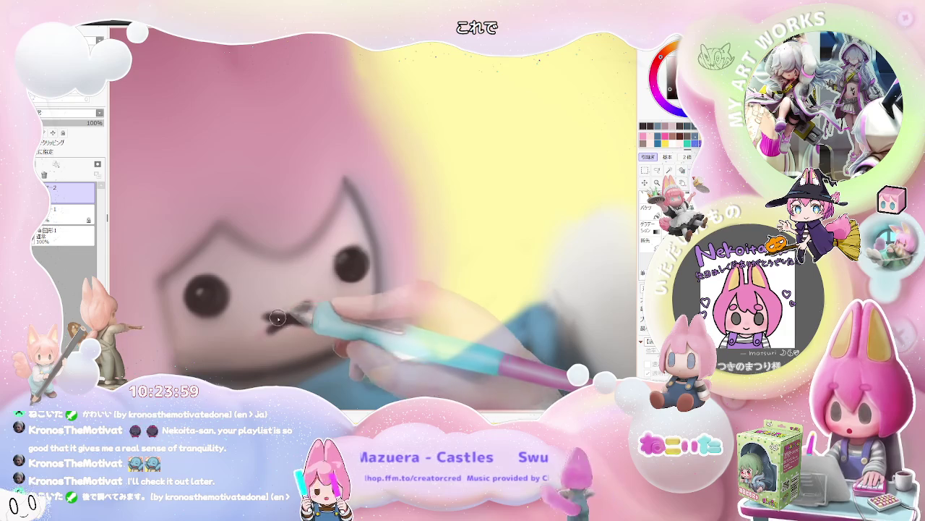
scroll(283, 318, down, 1)
scroll(283, 318, down, 1)
scroll(283, 318, down, 1)
scroll(282, 318, down, 2)
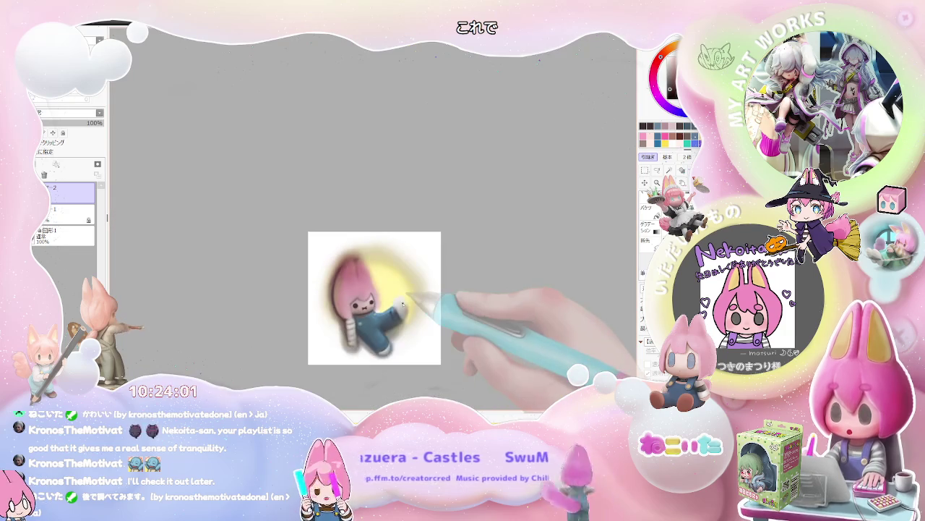
Rotate the canvas about 45 degrees, resize the brush, and repaint the x-shaped mouth
key(End)
key(End)
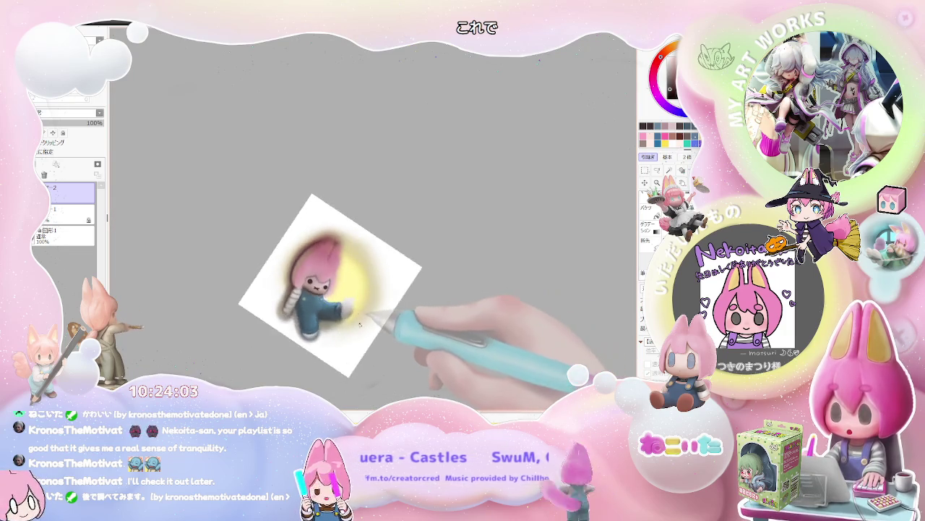
key(End)
scroll(325, 333, up, 2)
scroll(292, 319, up, 1)
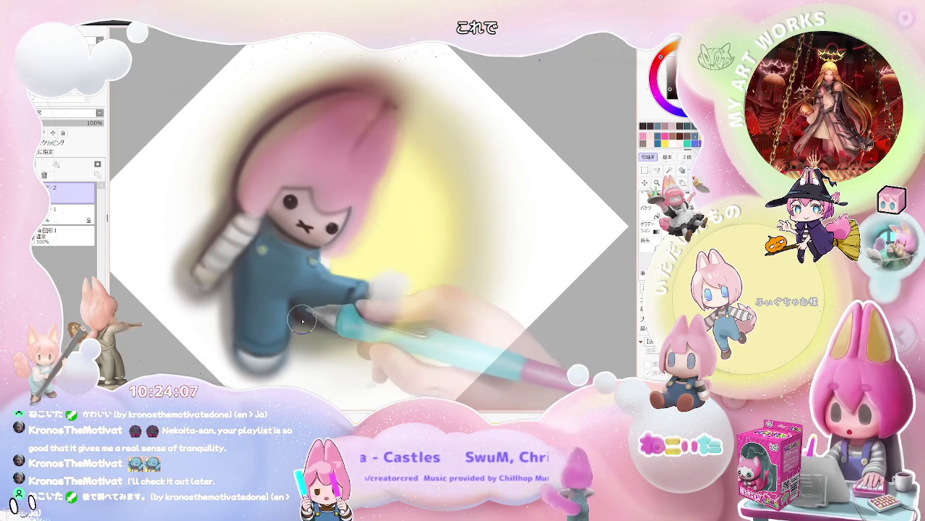
scroll(307, 321, down, 1)
scroll(339, 310, down, 1)
scroll(377, 301, down, 2)
Turn the view back toward upright and paint buttons on the blue overalls
mouse_move(377, 300)
mouse_down()
mouse_move(435, 291)
mouse_move(415, 283)
mouse_up()
scroll(382, 310, up, 1)
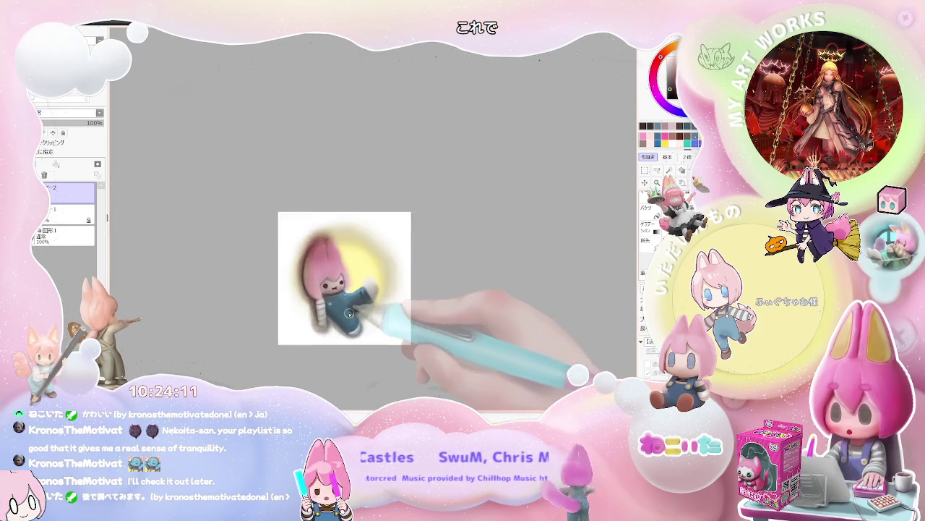
scroll(347, 294, up, 2)
scroll(288, 308, up, 2)
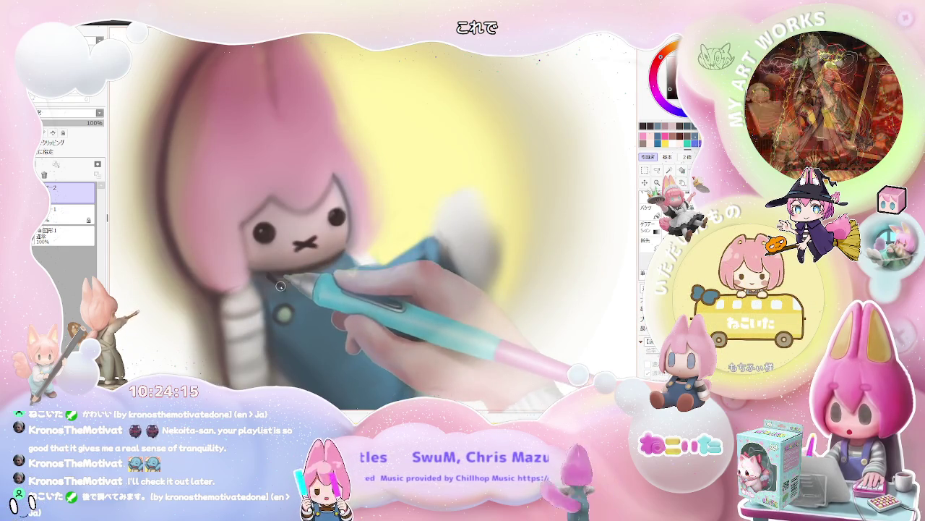
scroll(405, 271, down, 3)
scroll(449, 282, down, 2)
scroll(459, 287, down, 1)
Brush deeper navy shading onto the overalls near the leg
drag(457, 290, 376, 268)
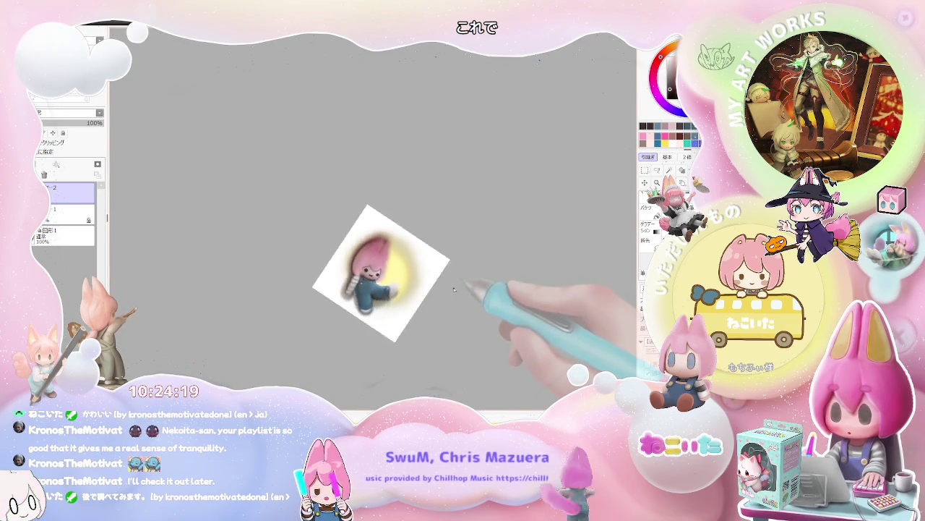
scroll(325, 253, up, 2)
scroll(276, 248, up, 2)
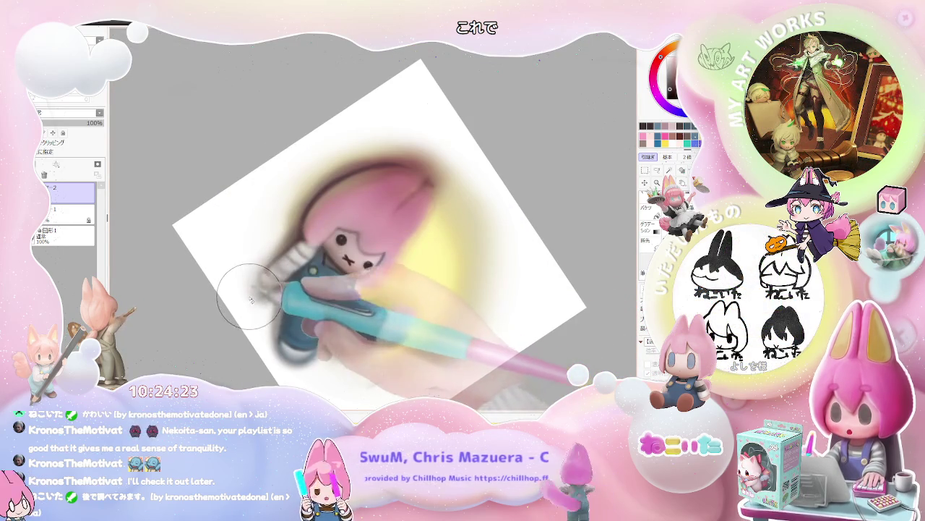
scroll(273, 303, down, 2)
scroll(339, 312, down, 1)
scroll(311, 290, up, 2)
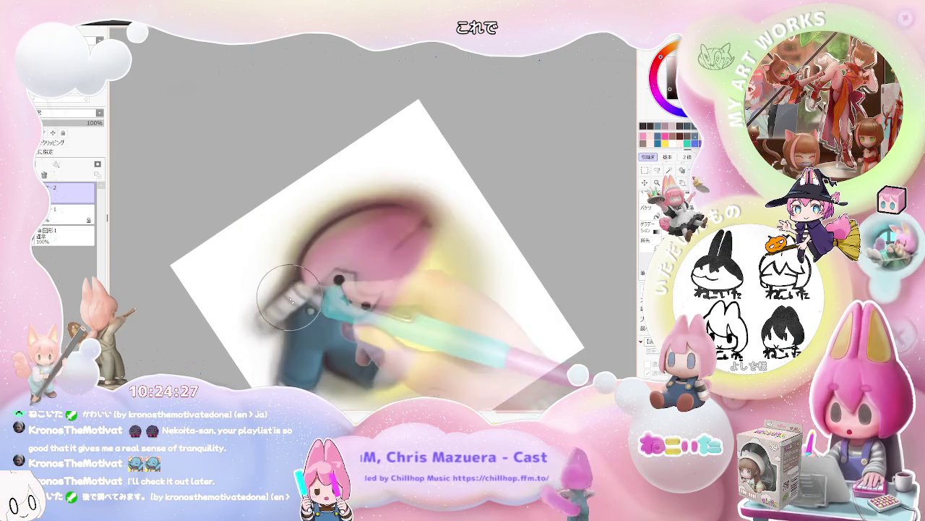
scroll(287, 286, up, 1)
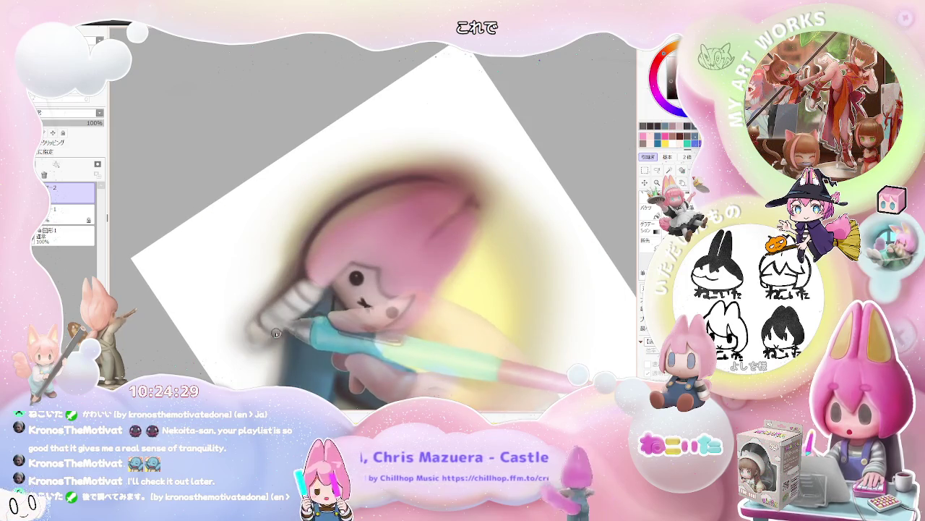
scroll(277, 334, down, 1)
scroll(326, 322, down, 1)
scroll(394, 308, down, 1)
scroll(340, 308, up, 1)
scroll(282, 307, up, 1)
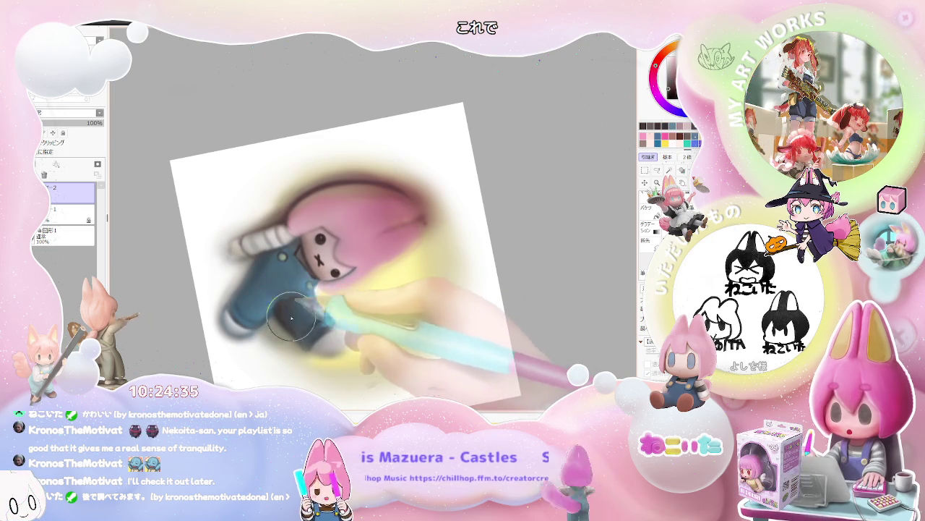
scroll(294, 309, down, 1)
scroll(293, 296, down, 1)
scroll(297, 285, up, 2)
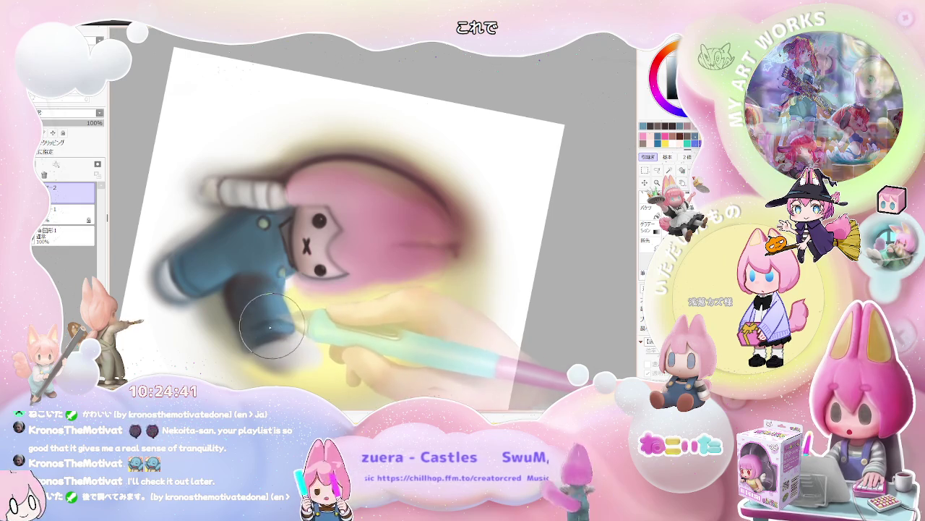
Mirror the canvas horizontally to check the chibi's proportions, with the view upright
scroll(277, 328, down, 1)
key(Delete)
scroll(325, 329, down, 1)
scroll(448, 332, up, 1)
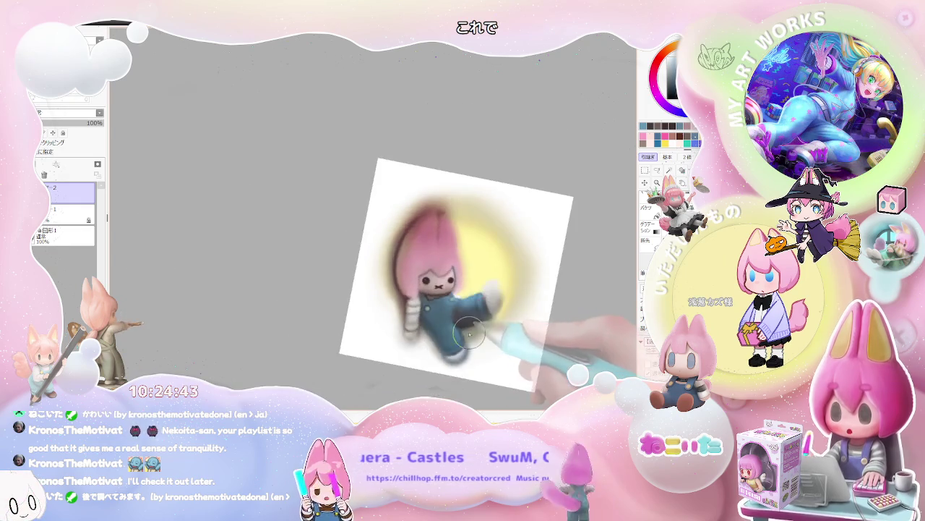
scroll(463, 322, up, 1)
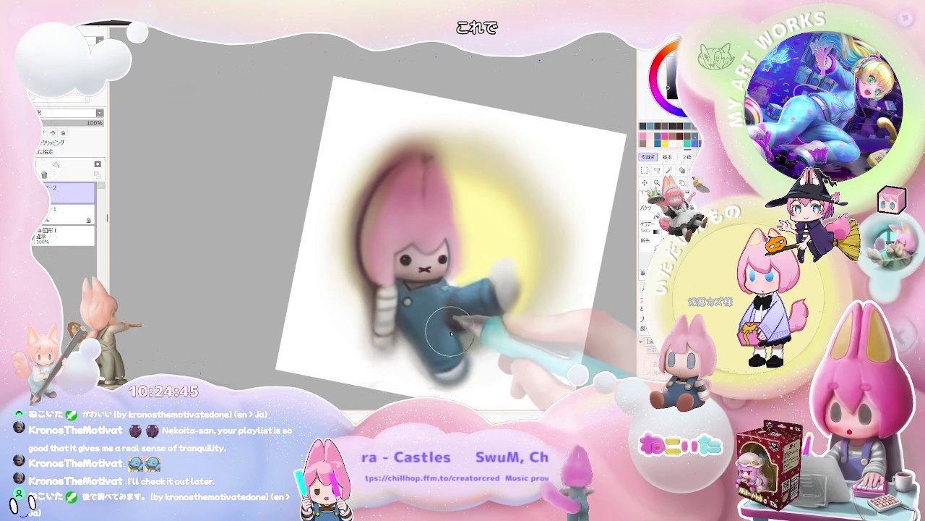
scroll(454, 359, down, 2)
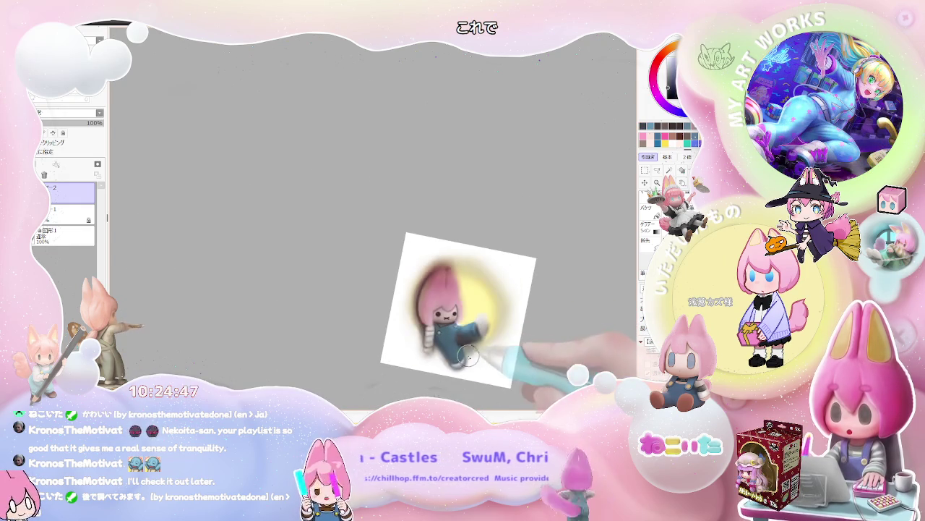
key(h)
key(Home)
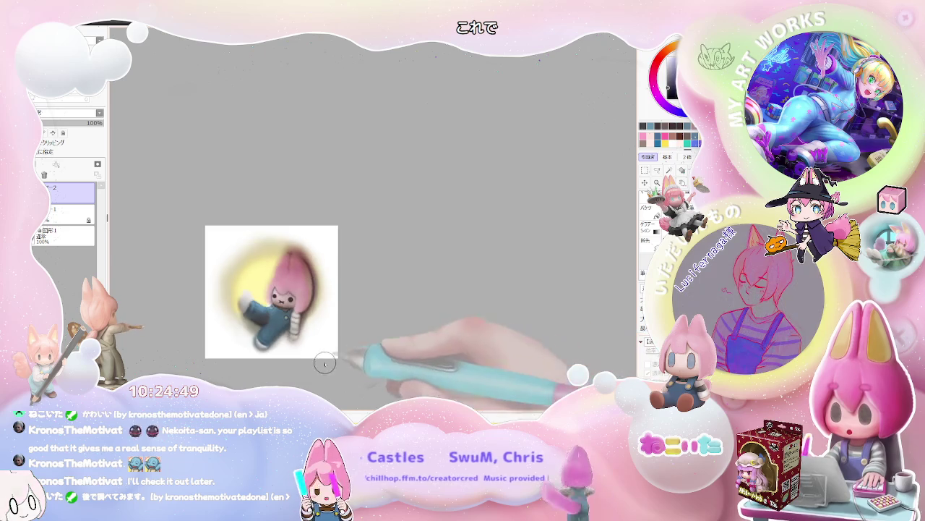
Zoom in on the arm and paint a pale sleeve just below the pink hair
scroll(310, 354, up, 1)
scroll(300, 340, up, 1)
scroll(259, 349, up, 1)
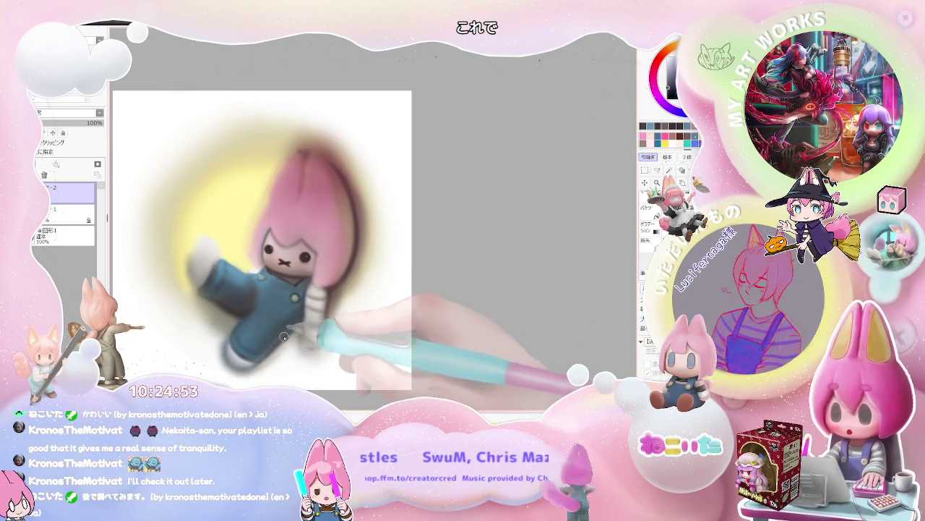
scroll(290, 334, down, 1)
scroll(311, 325, down, 1)
scroll(325, 317, down, 2)
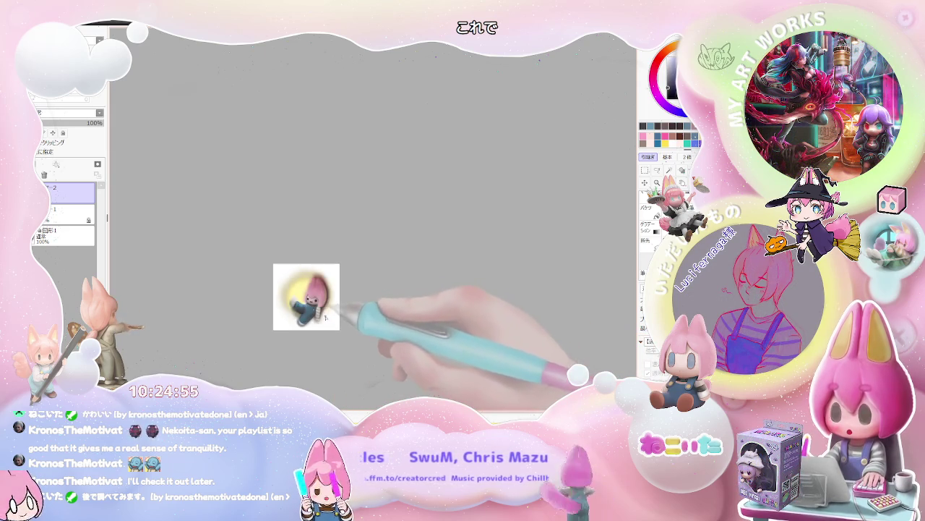
scroll(318, 318, up, 1)
scroll(289, 296, up, 1)
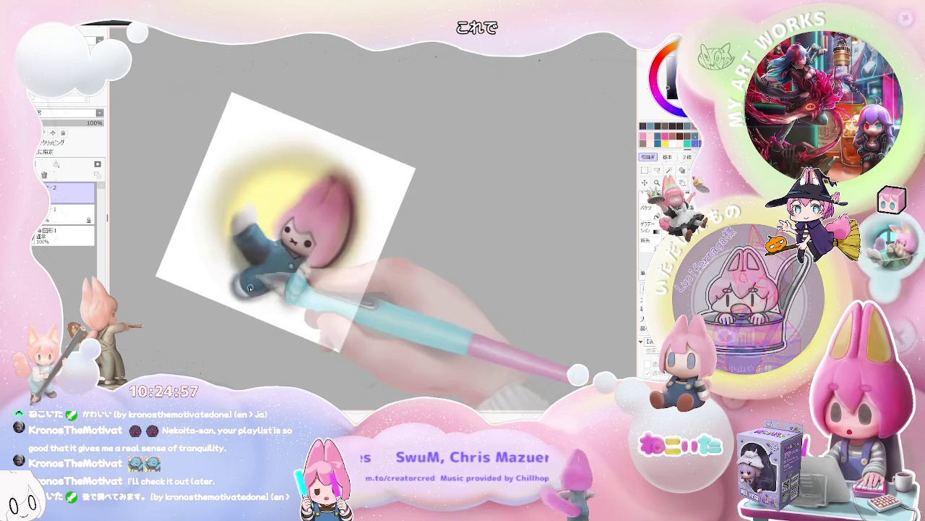
scroll(246, 291, up, 1)
key(bracketleft)
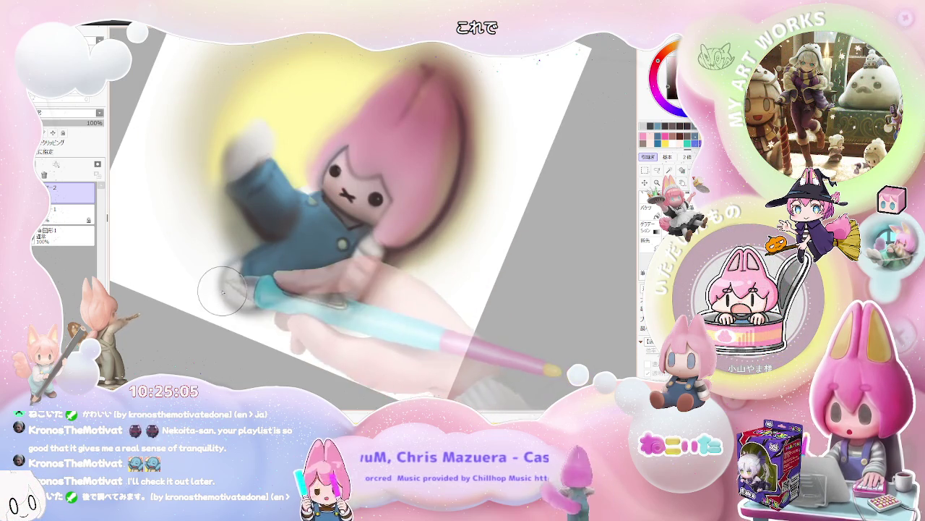
key(bracketright)
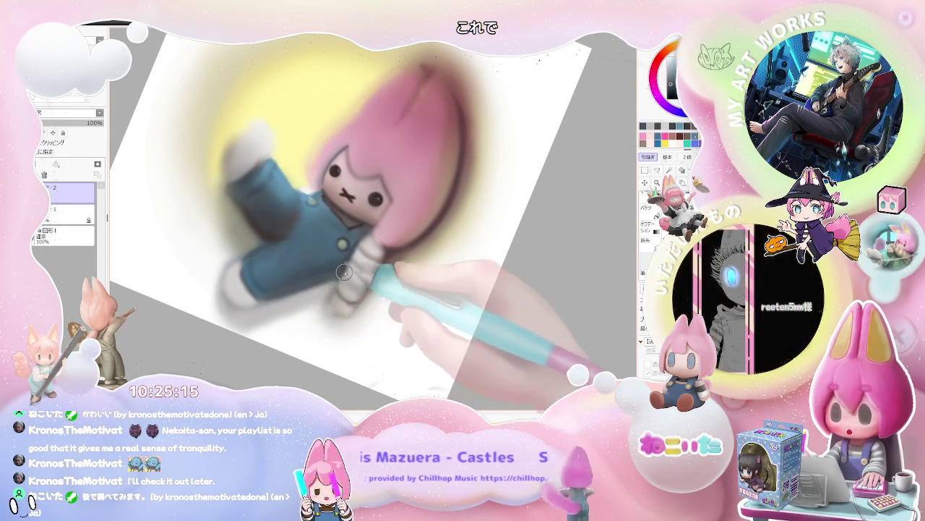
Extend the navy overall shading down to the kicked-out leg
scroll(332, 279, down, 2)
scroll(360, 268, down, 2)
scroll(361, 268, down, 1)
key(Home)
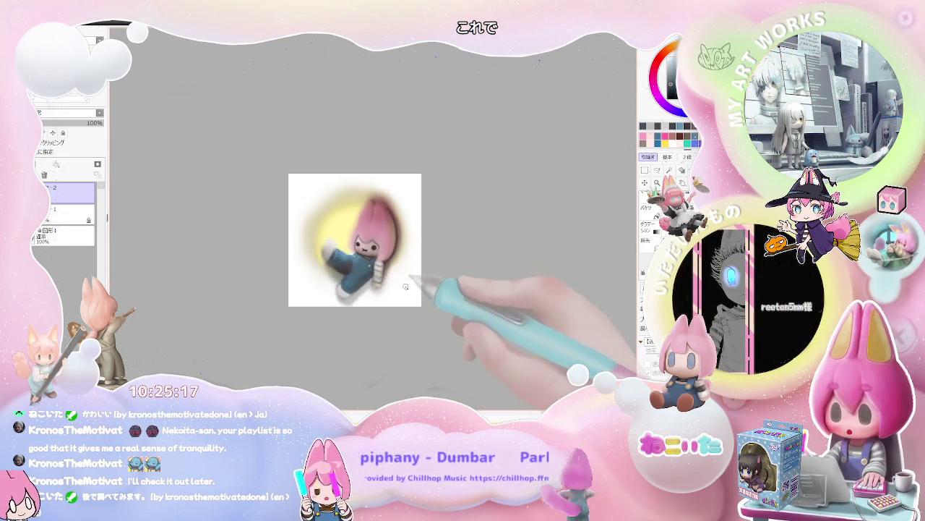
drag(360, 269, 312, 339)
scroll(312, 338, up, 2)
scroll(295, 319, up, 1)
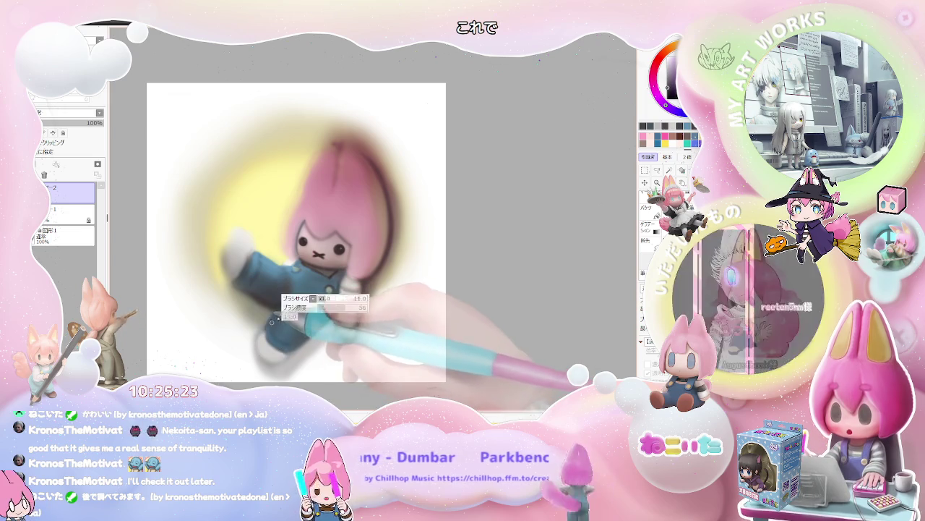
scroll(287, 308, down, 3)
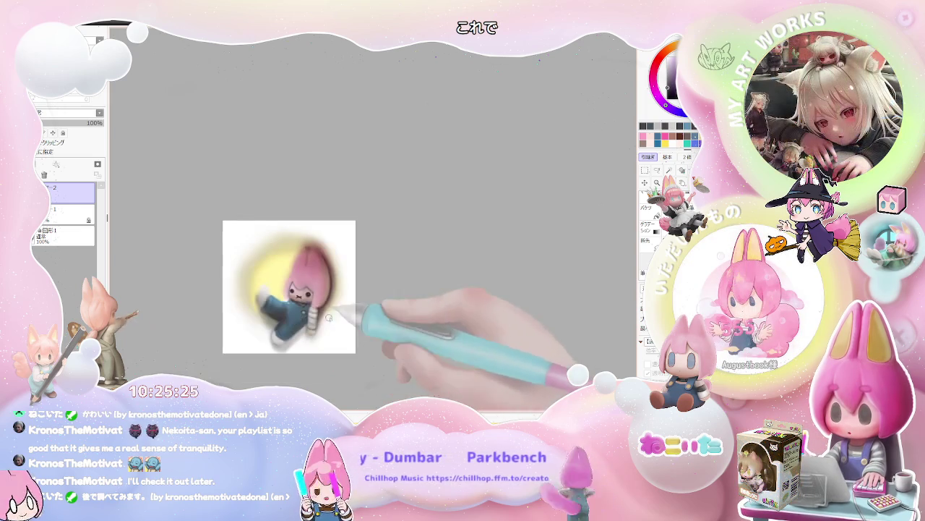
key(Delete)
key(Delete)
key(Delete)
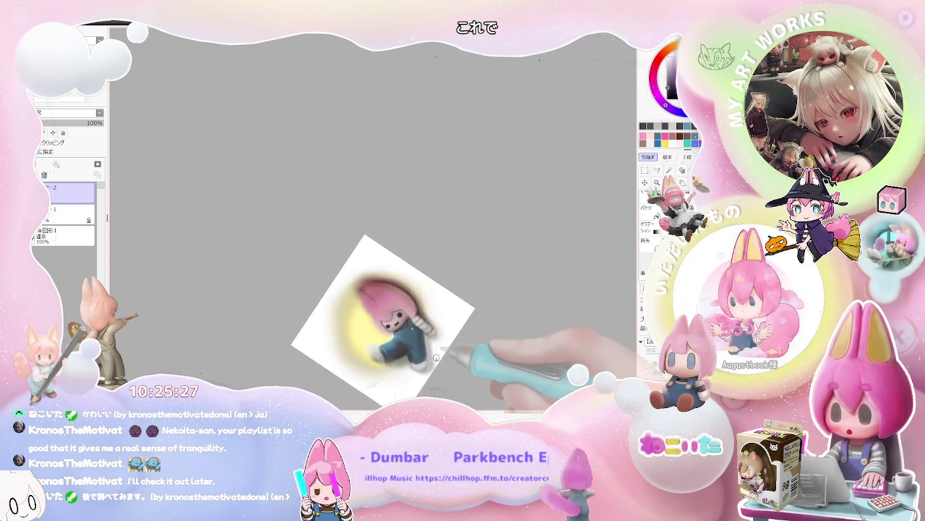
Brush grey stripes across the pale sleeve, tilting the view back and forth
scroll(412, 356, up, 1)
scroll(386, 357, up, 3)
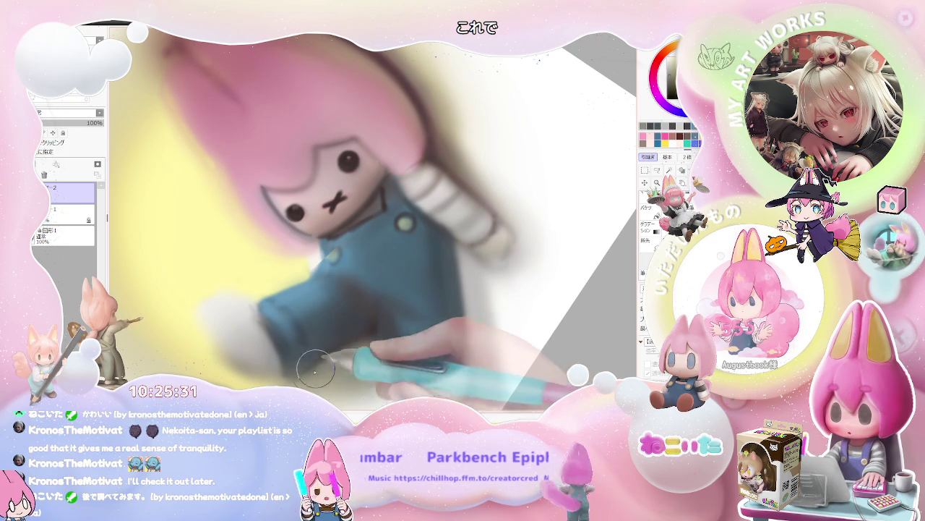
scroll(384, 366, down, 1)
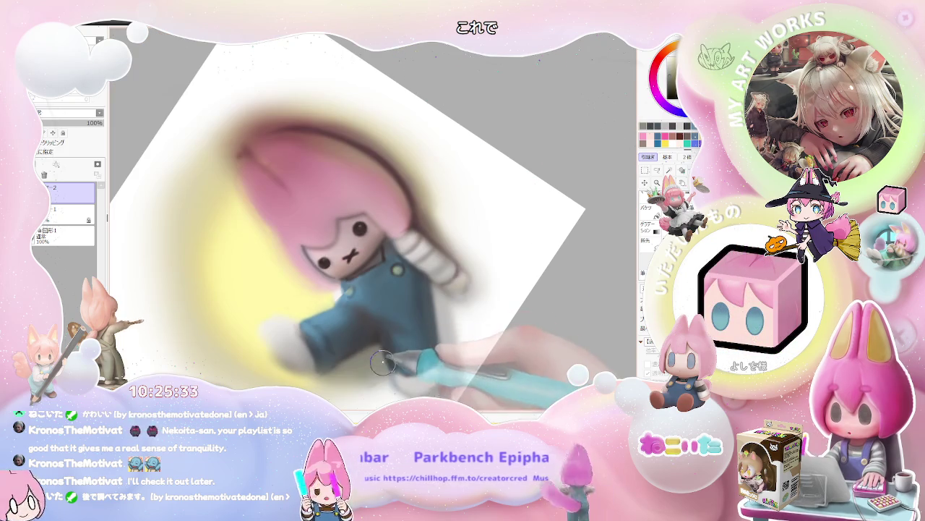
scroll(383, 366, down, 1)
scroll(430, 365, down, 1)
key(End)
key(End)
scroll(259, 287, up, 1)
scroll(260, 287, up, 2)
key(Delete)
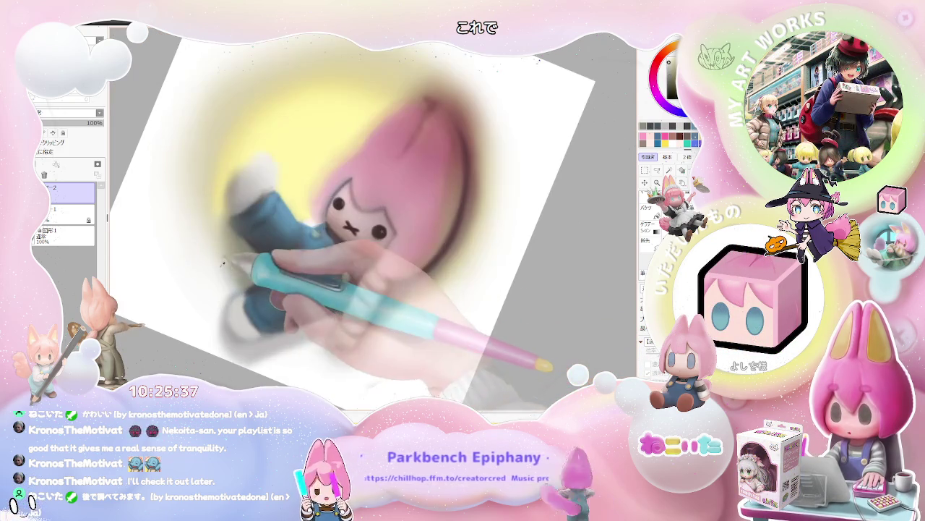
key(End)
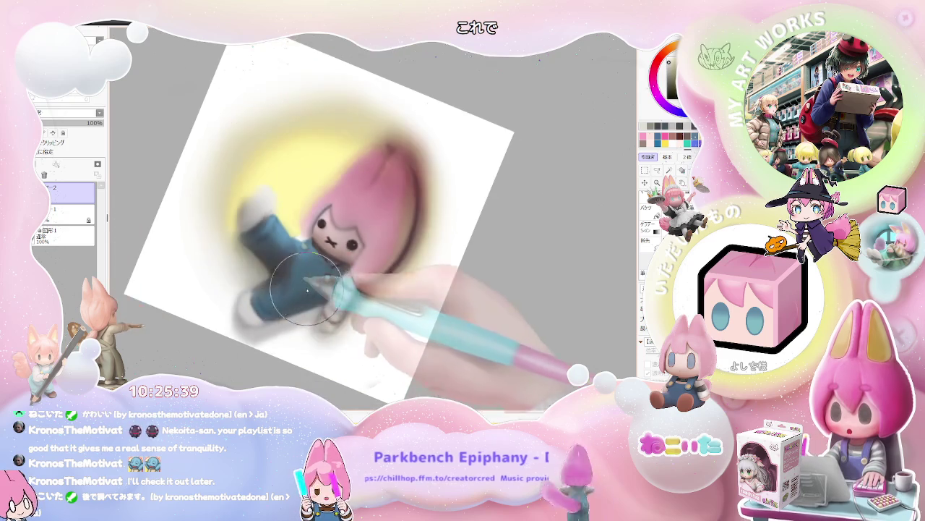
scroll(367, 306, down, 1)
key(Home)
Refine the striped sleeve with soft pale strokes beside the blue overalls
scroll(319, 315, up, 2)
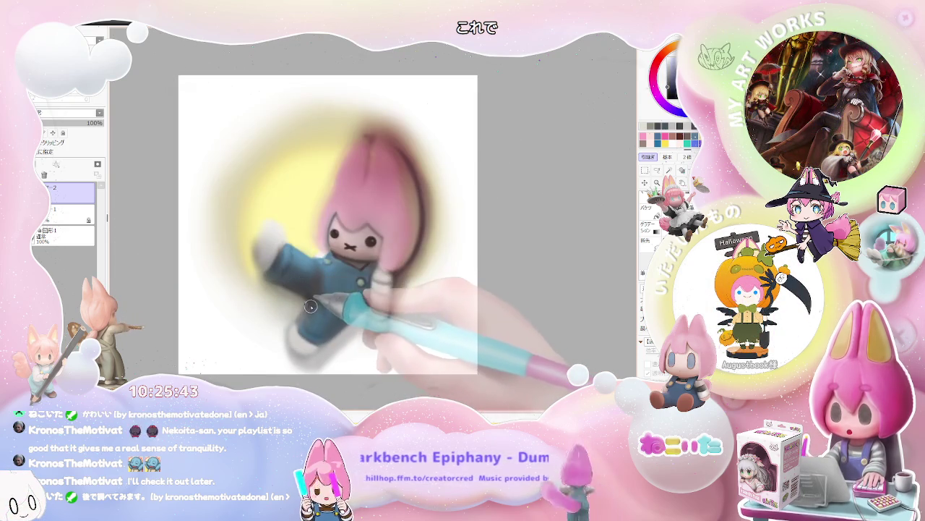
scroll(318, 311, down, 1)
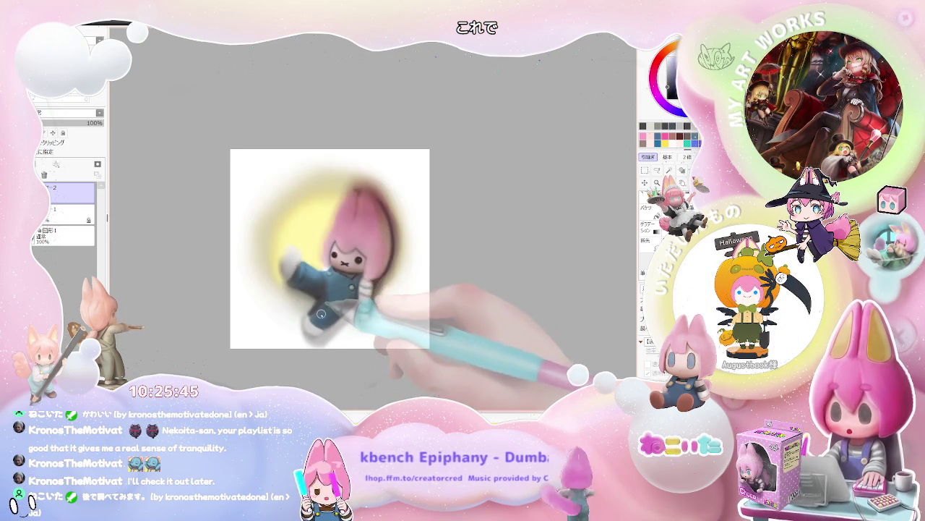
scroll(311, 314, up, 1)
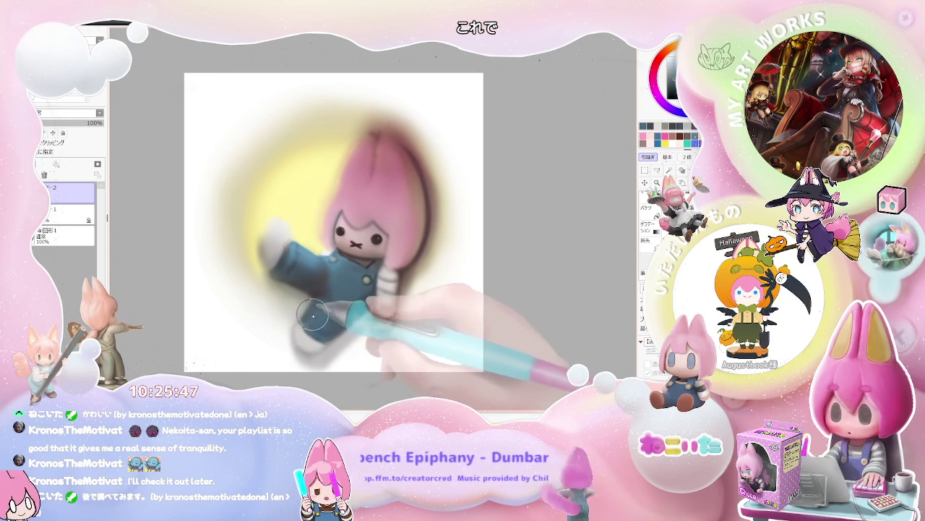
scroll(311, 325, down, 1)
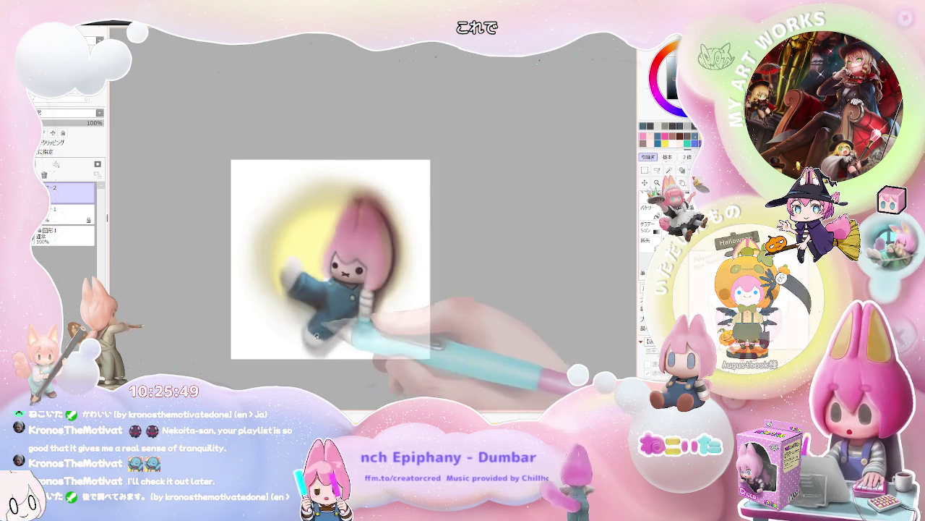
scroll(332, 322, down, 1)
scroll(355, 320, down, 1)
key(End)
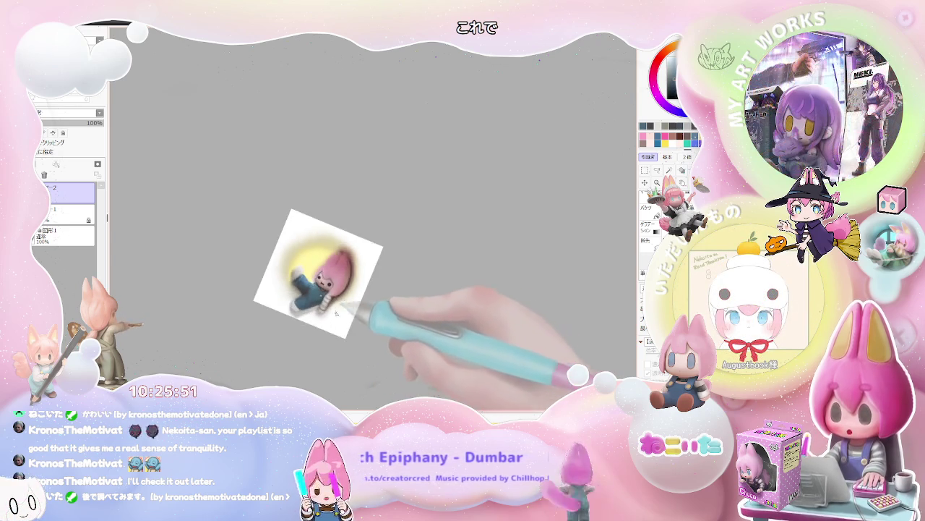
scroll(340, 307, up, 2)
scroll(311, 289, up, 1)
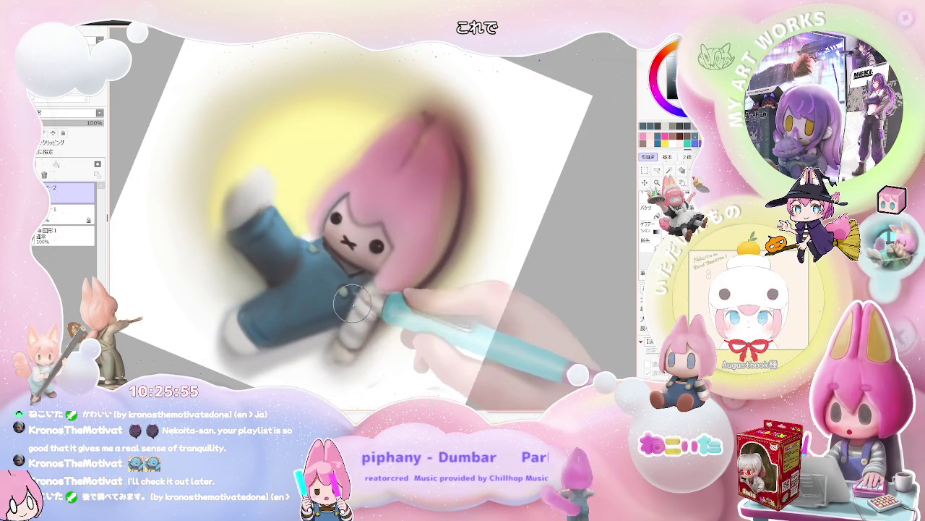
Reset the rotation, zoom in, and paint a dark stroke along the pink hair's lower edge
scroll(340, 311, down, 1)
key(Home)
scroll(408, 340, up, 1)
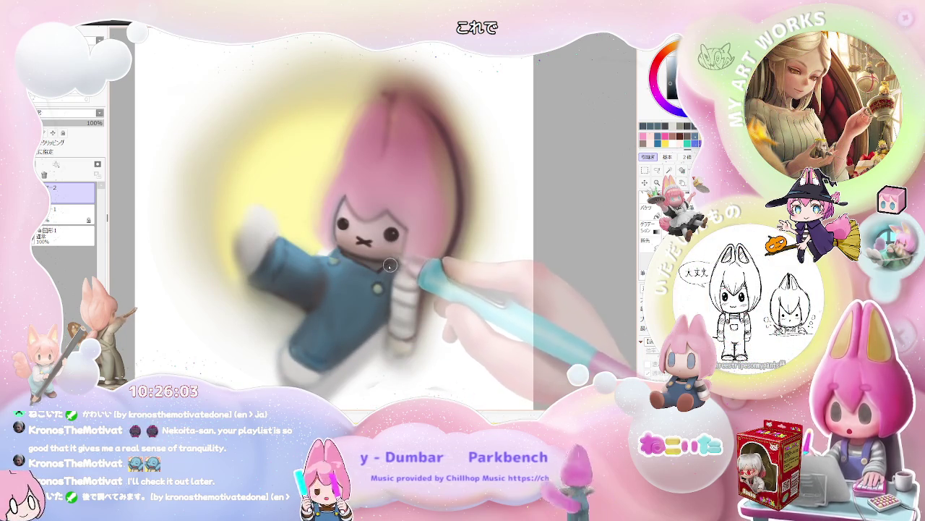
scroll(414, 284, down, 1)
scroll(413, 284, down, 3)
scroll(416, 287, down, 1)
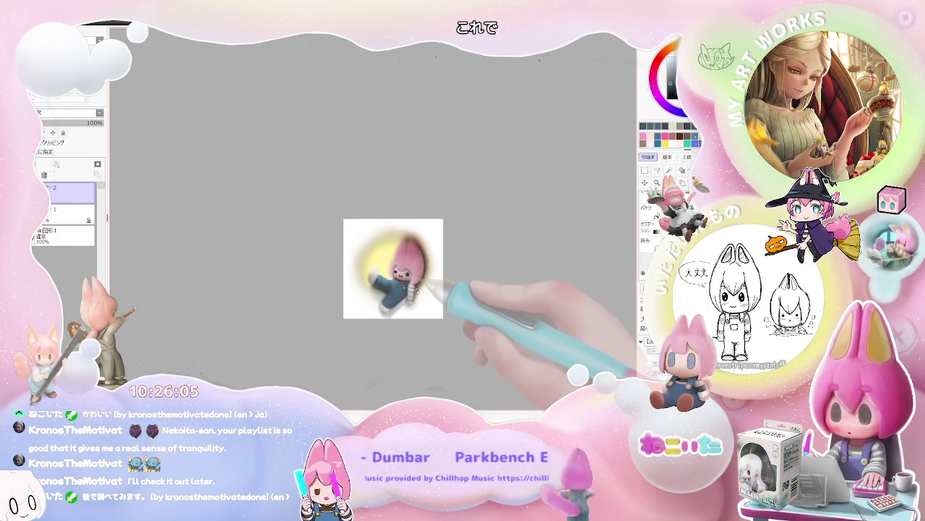
key(End)
scroll(405, 290, up, 1)
scroll(383, 289, up, 2)
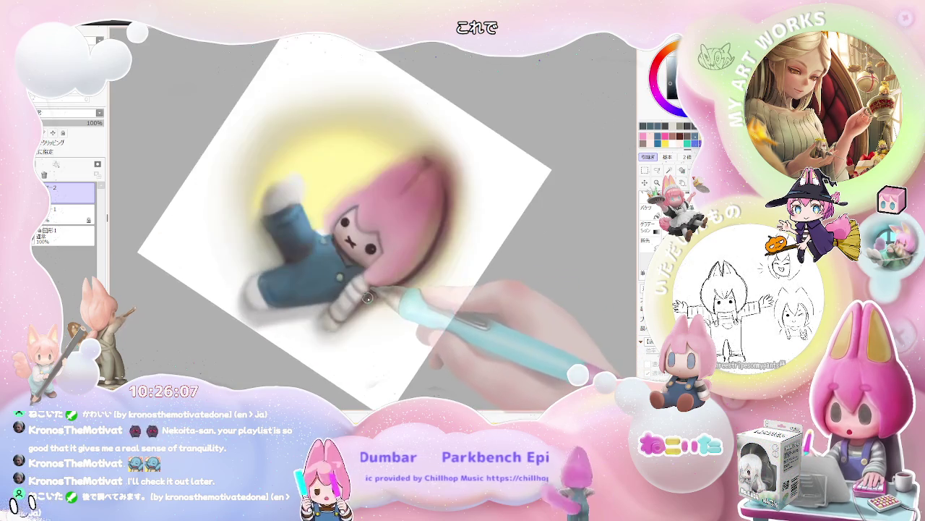
scroll(365, 293, up, 3)
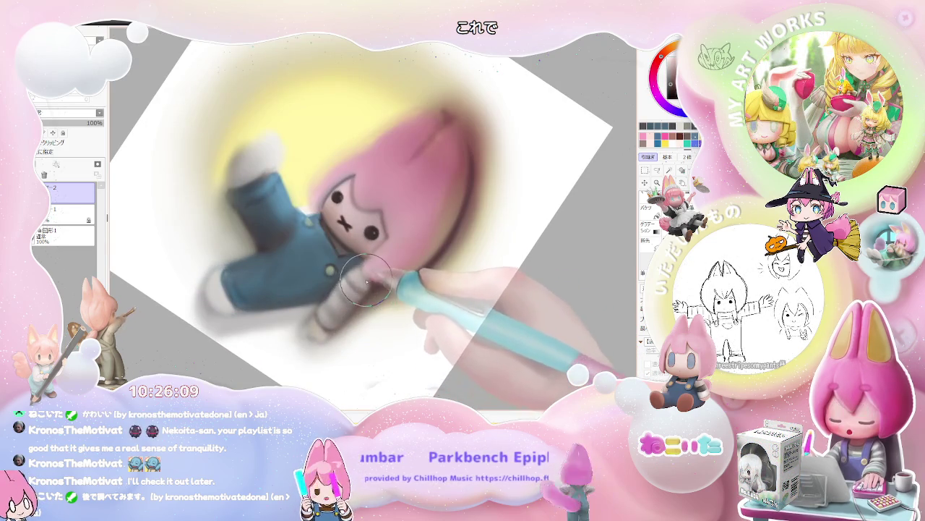
mouse_move(328, 332)
mouse_down()
mouse_move(359, 302)
mouse_move(328, 331)
mouse_move(341, 314)
mouse_up()
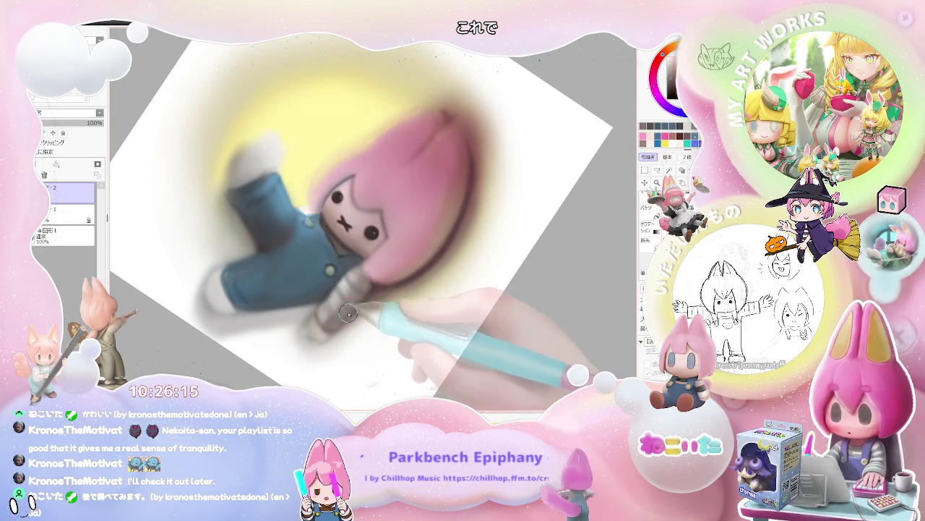
Rotate the view about 15° clockwise and deepen the grey shading on the striped sleeve
key(End)
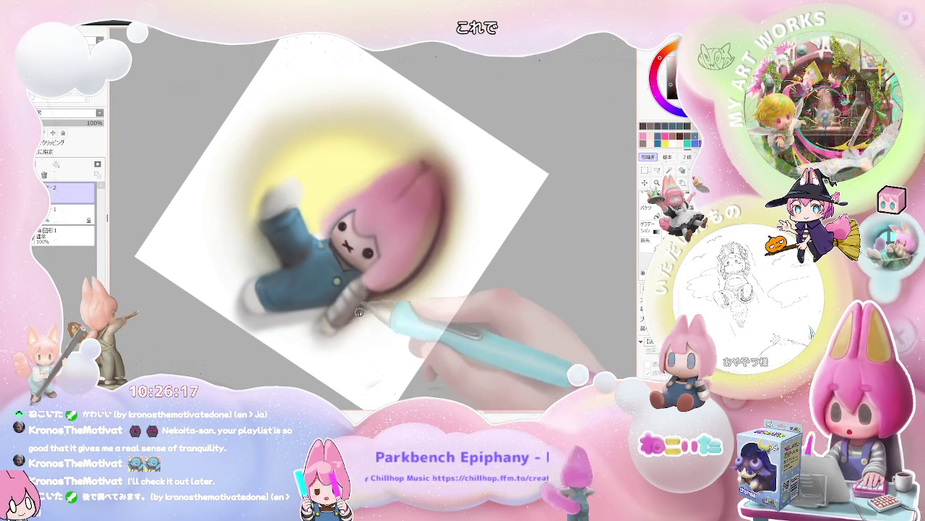
drag(335, 333, 407, 322)
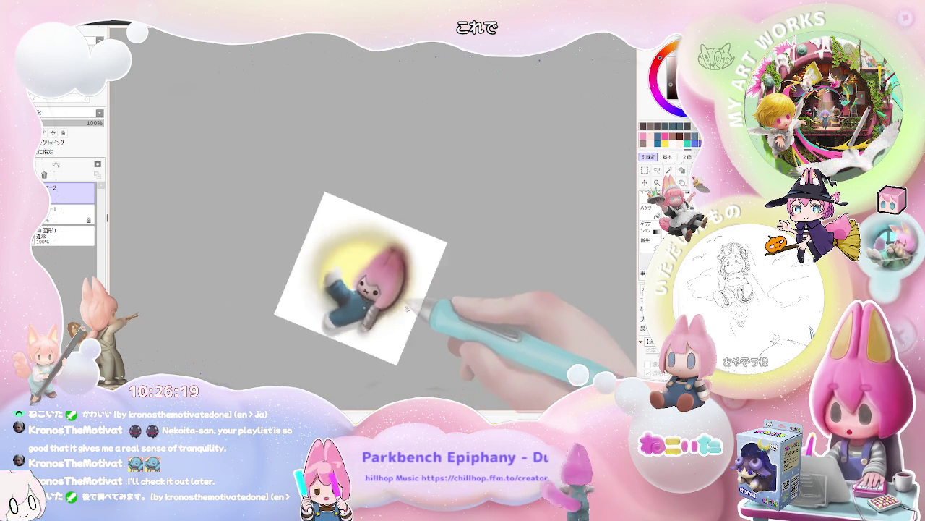
scroll(407, 321, up, 2)
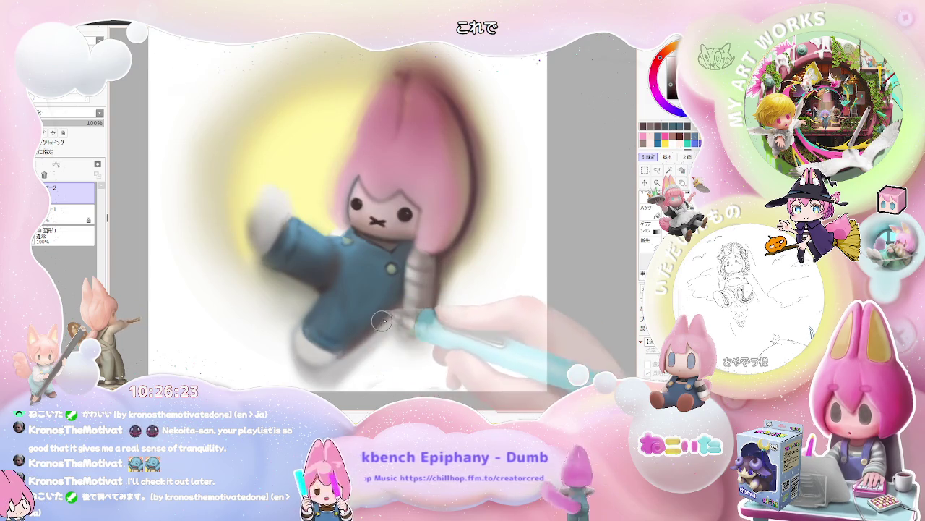
scroll(396, 320, down, 3)
drag(390, 326, 370, 337)
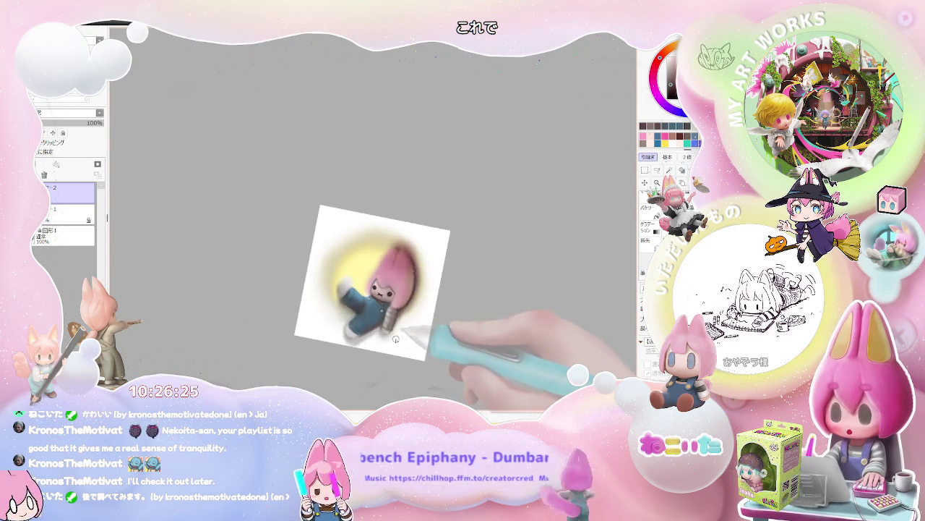
scroll(370, 338, up, 2)
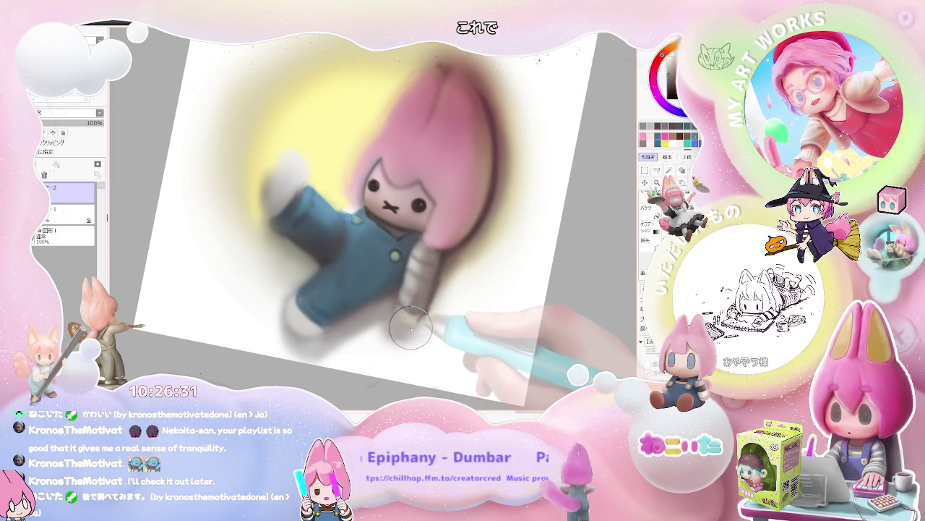
scroll(422, 315, down, 1)
scroll(428, 327, down, 2)
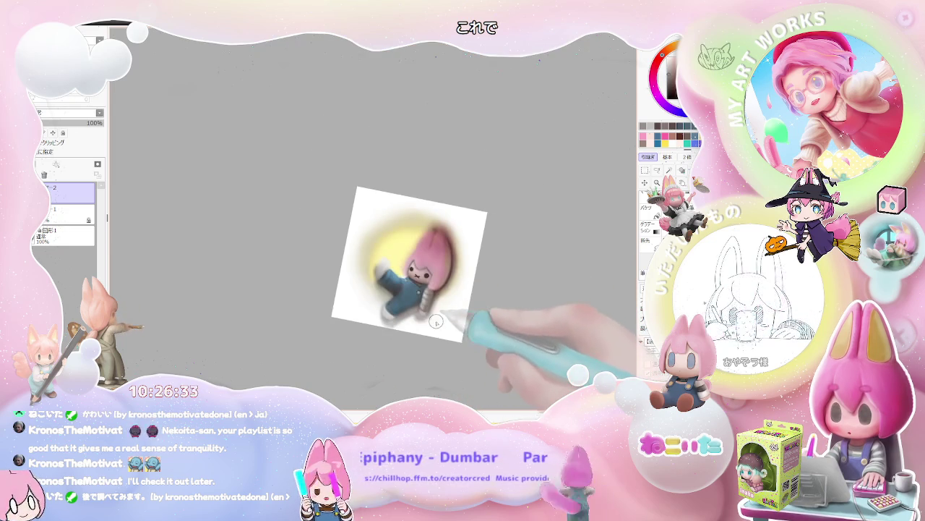
scroll(413, 331, up, 1)
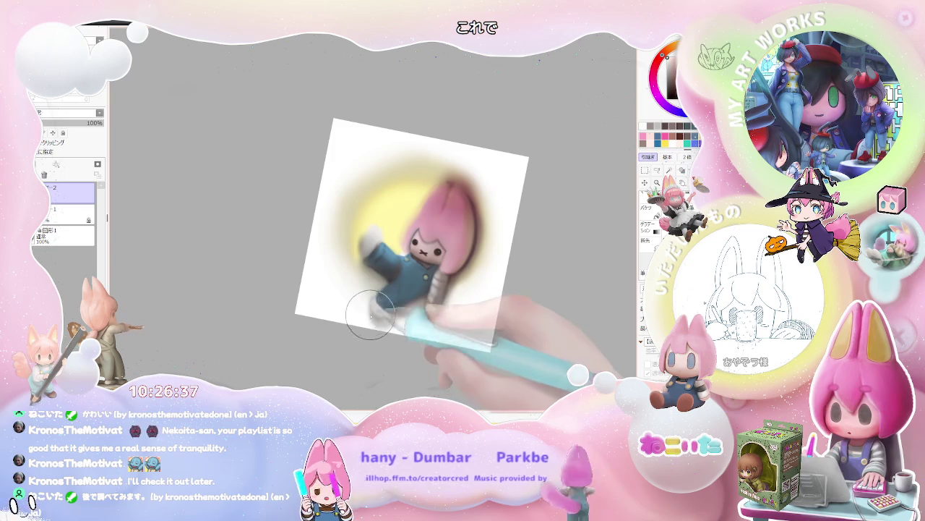
scroll(393, 318, down, 2)
scroll(433, 340, down, 1)
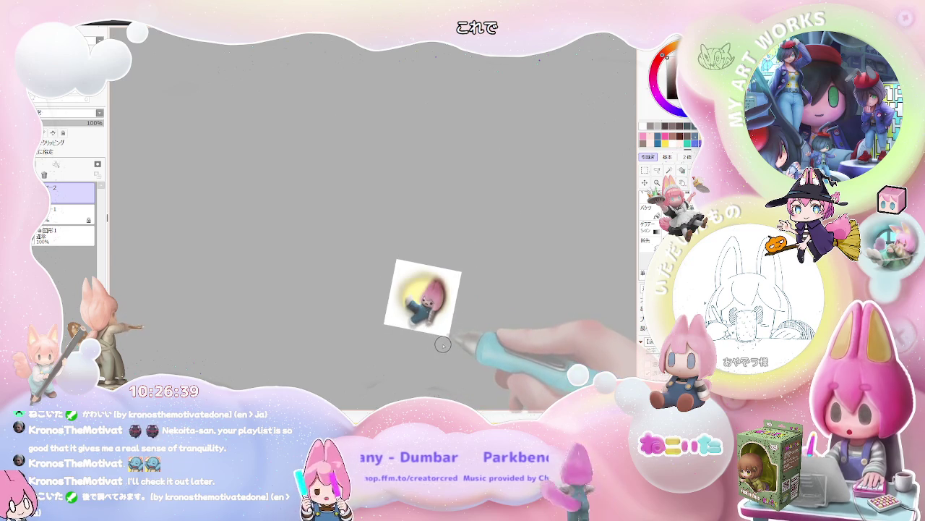
scroll(405, 318, up, 1)
scroll(354, 340, up, 2)
scroll(318, 275, up, 1)
Tilt, straighten and re-zoom the canvas to frame the blue overalls for shading
scroll(306, 233, up, 1)
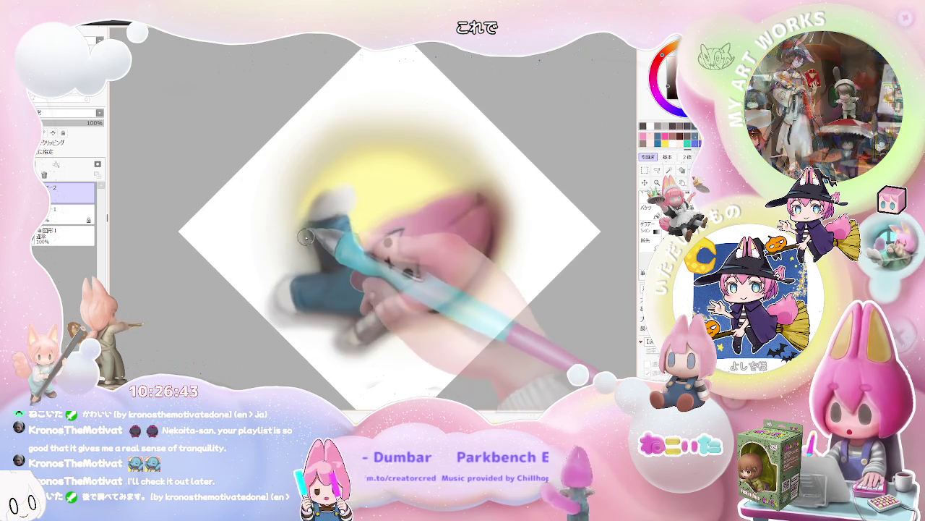
scroll(322, 268, down, 2)
key(Delete)
key(Delete)
key(Delete)
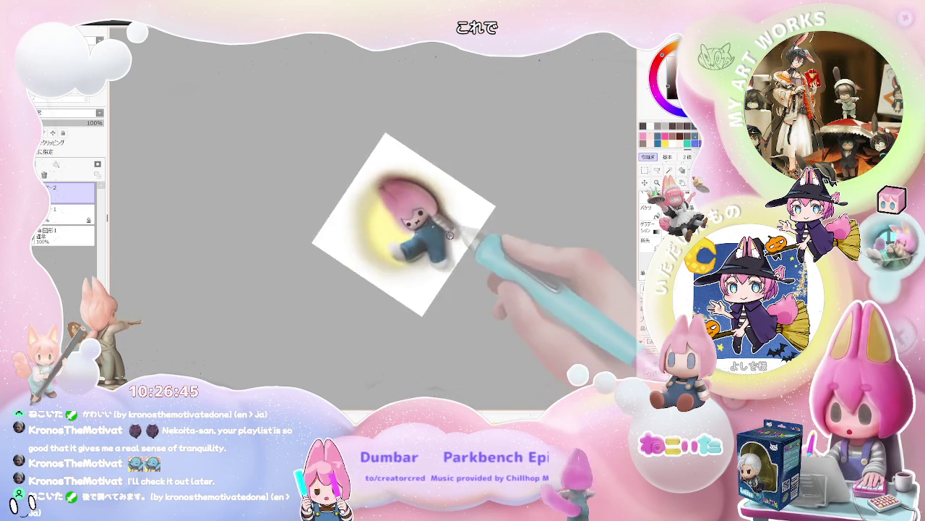
scroll(437, 235, up, 3)
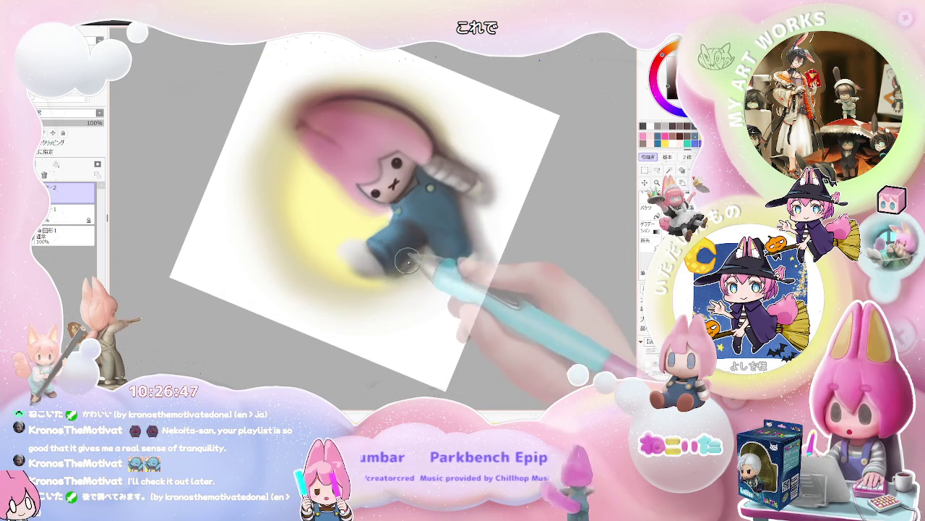
scroll(428, 251, down, 2)
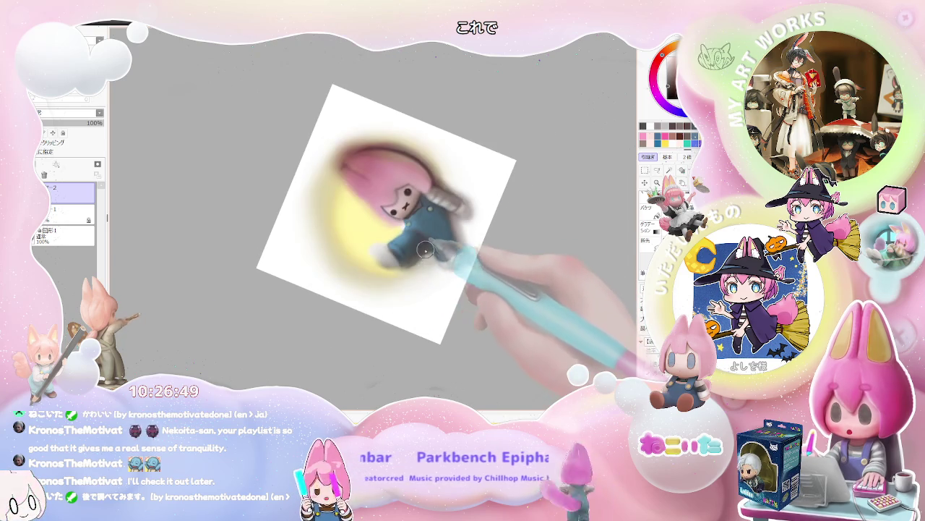
scroll(433, 257, down, 1)
key(End)
key(End)
key(End)
key(Home)
scroll(376, 274, up, 1)
key(End)
scroll(313, 291, up, 3)
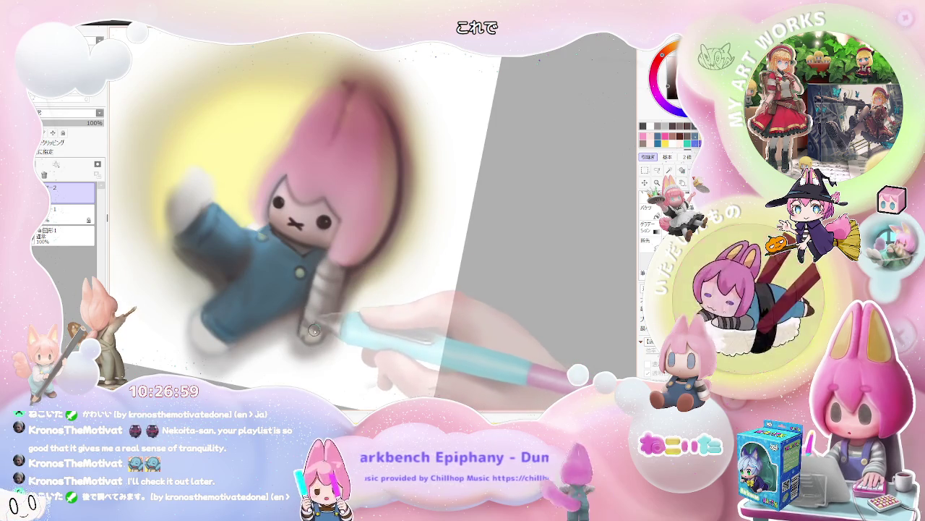
Turn the view to a 45° angle and back upright, zooming in on the white shoe
scroll(329, 327, down, 1)
scroll(332, 318, down, 2)
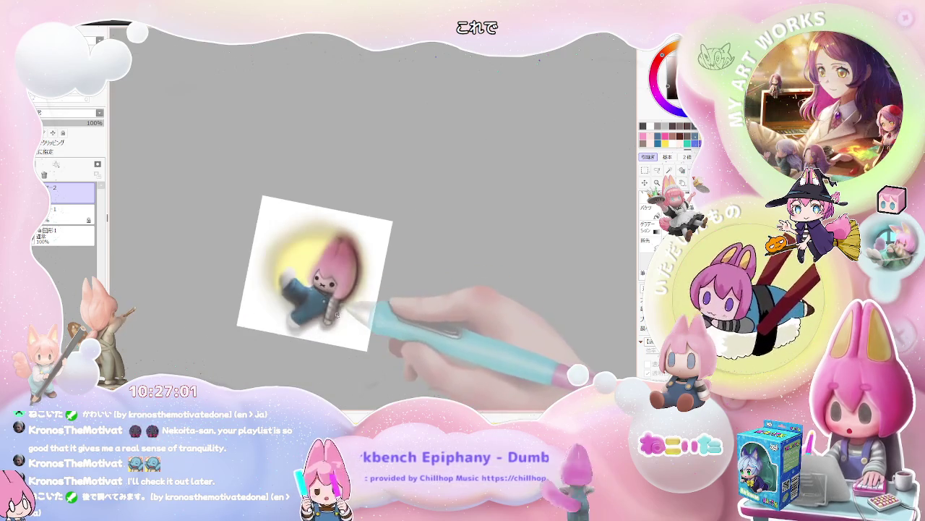
scroll(337, 313, down, 1)
key(End)
key(End)
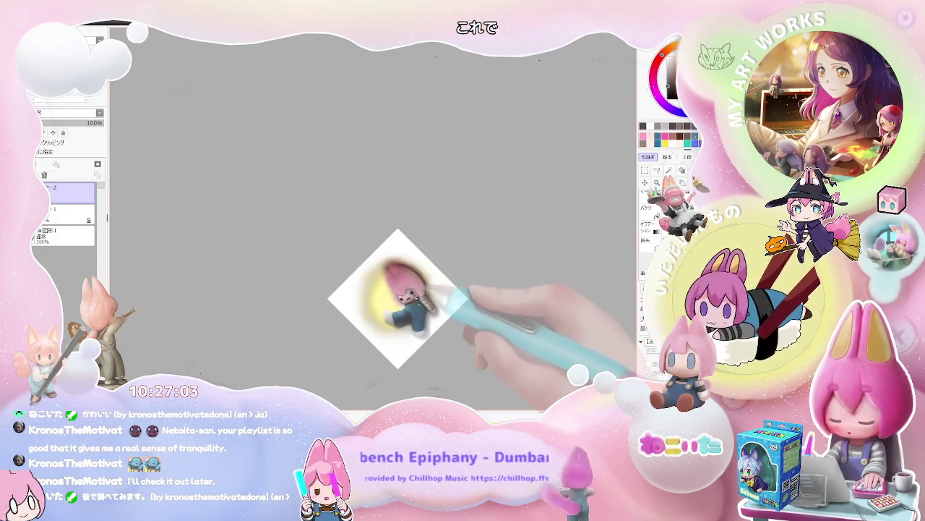
scroll(354, 321, up, 1)
scroll(365, 335, up, 2)
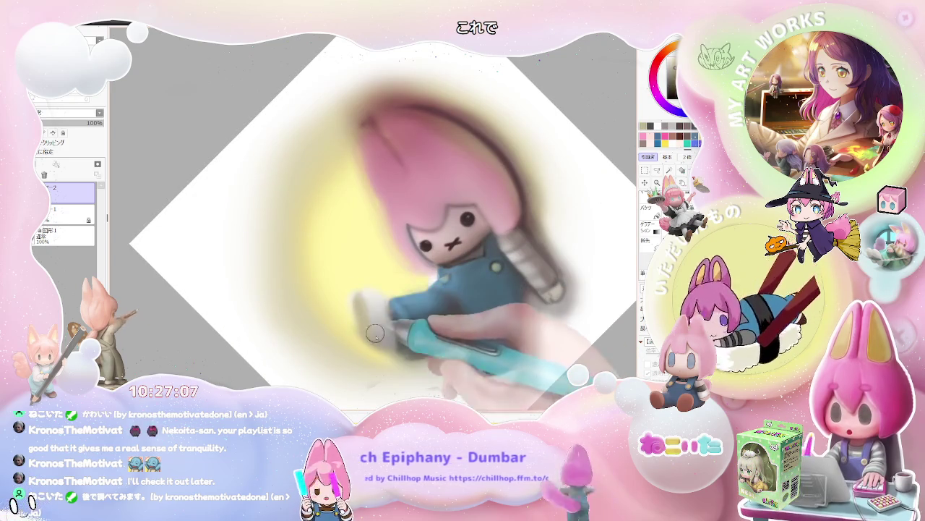
scroll(369, 325, down, 1)
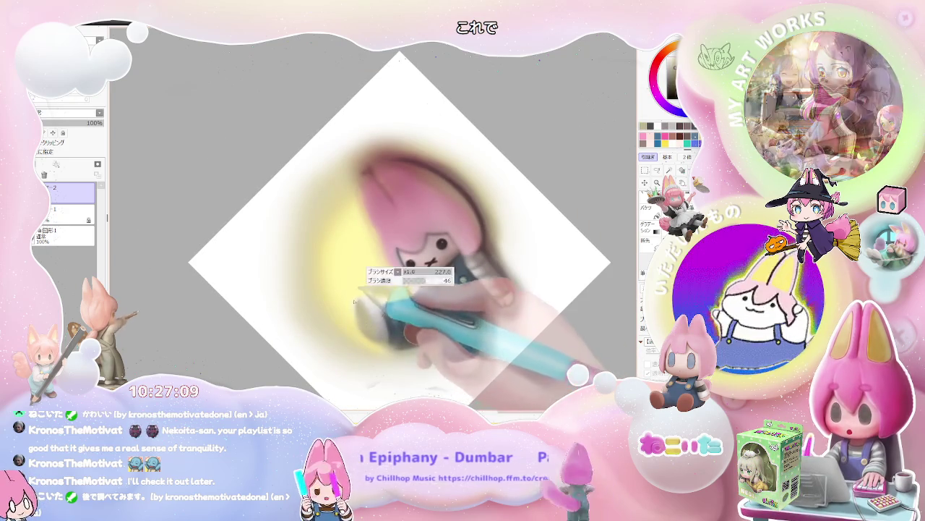
scroll(370, 340, down, 2)
key(Delete)
key(Delete)
key(Delete)
key(Delete)
scroll(434, 332, up, 2)
scroll(412, 275, up, 2)
scroll(394, 217, up, 2)
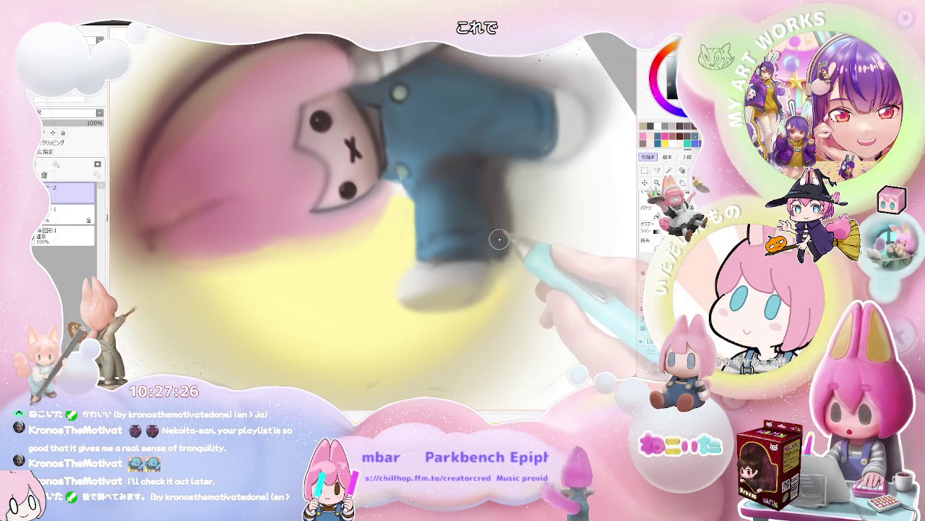
Zoom in and out around the overall leg and white shoe to inspect the shading
scroll(499, 239, down, 2)
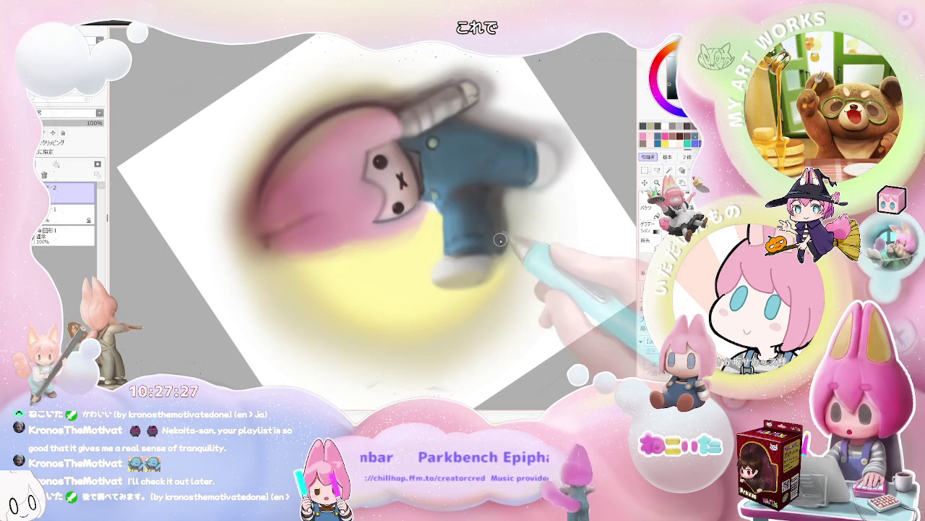
scroll(506, 268, down, 1)
scroll(463, 289, up, 1)
scroll(419, 304, up, 1)
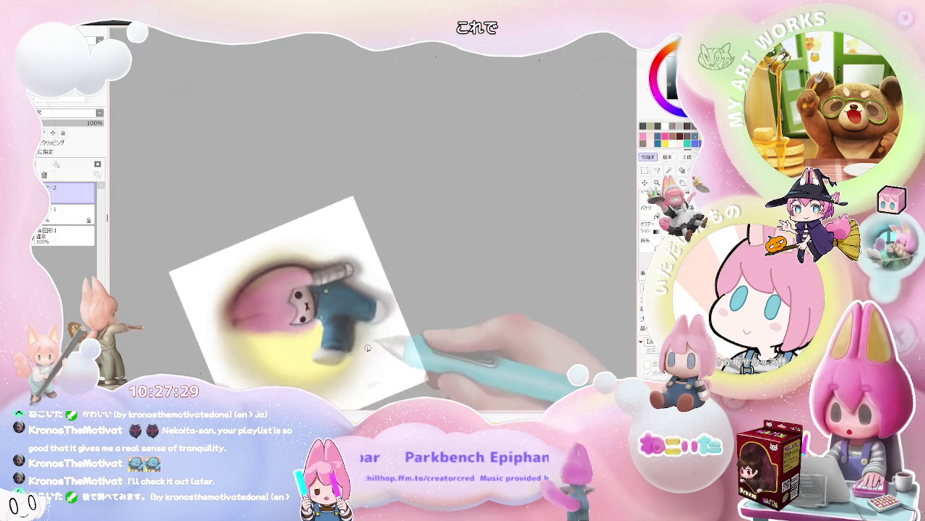
scroll(376, 314, up, 1)
scroll(318, 327, up, 2)
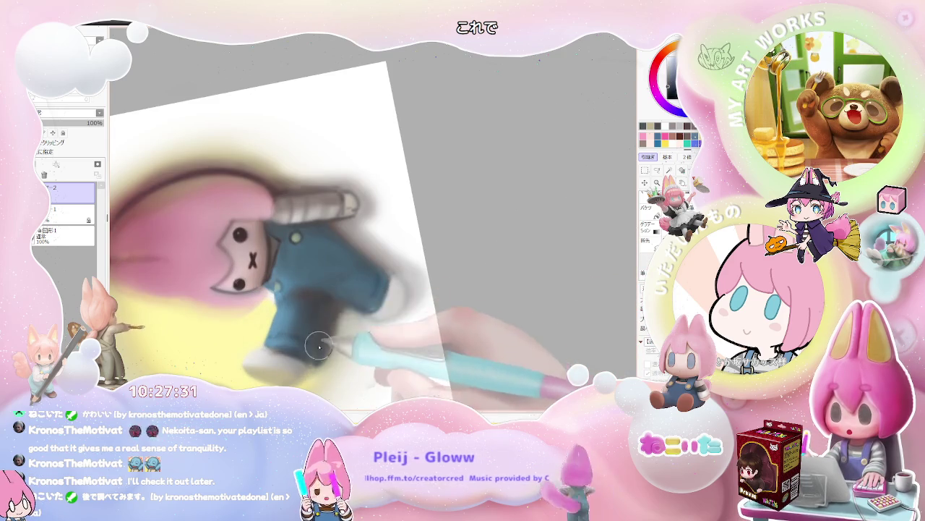
scroll(333, 332, down, 1)
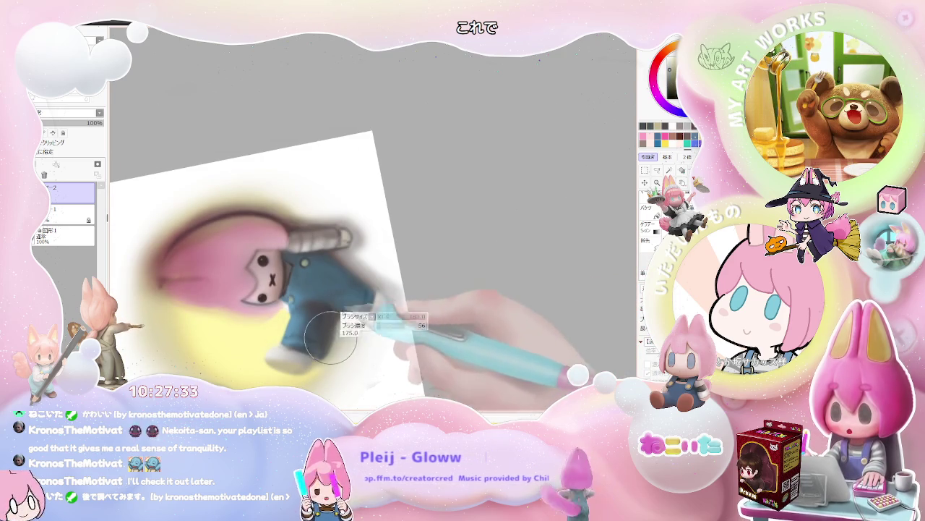
scroll(329, 336, down, 1)
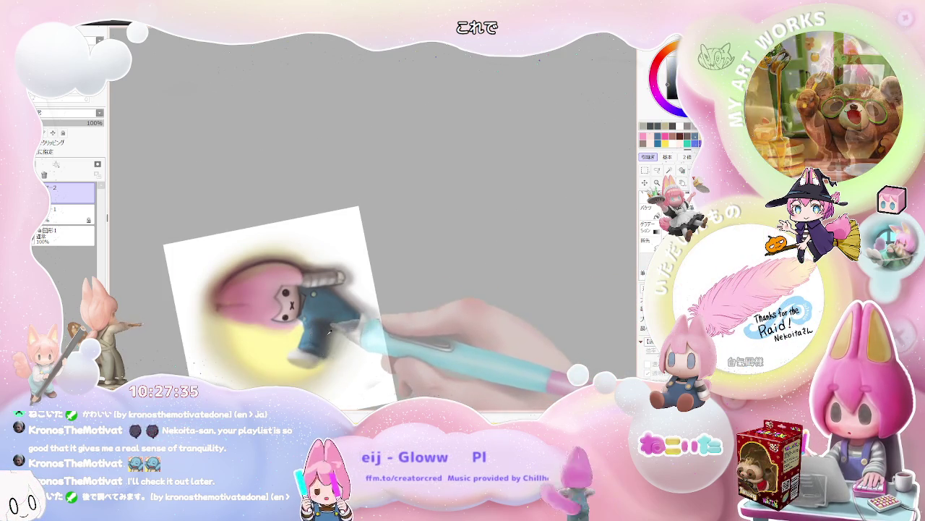
scroll(340, 333, down, 1)
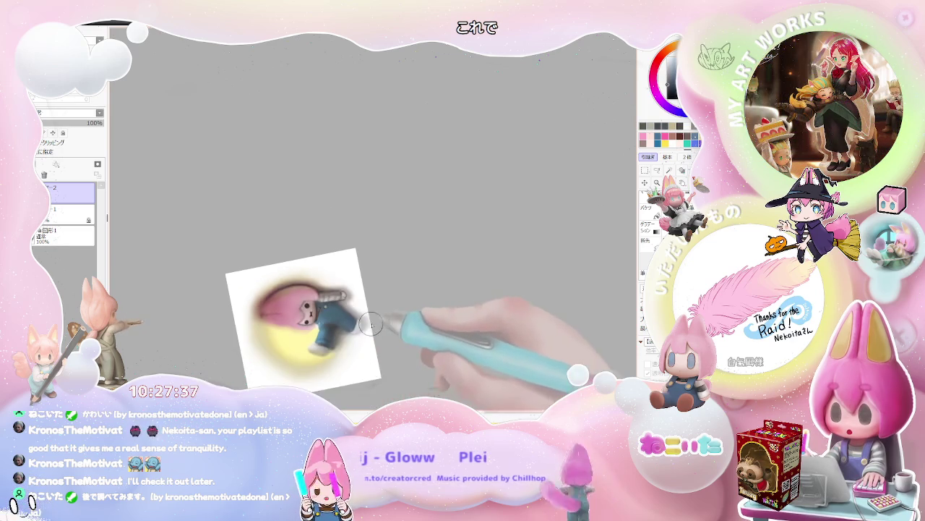
scroll(383, 325, down, 1)
scroll(354, 330, up, 1)
scroll(325, 331, up, 2)
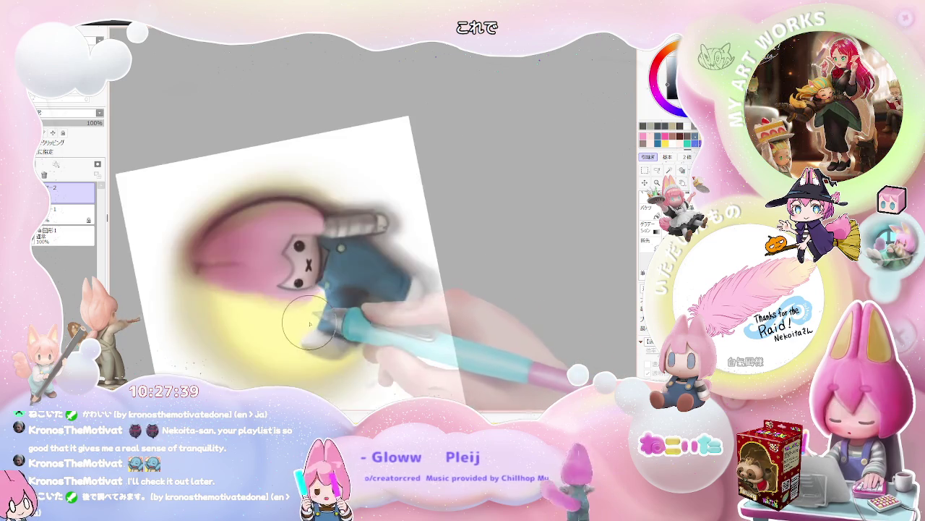
scroll(324, 330, up, 2)
scroll(323, 329, up, 1)
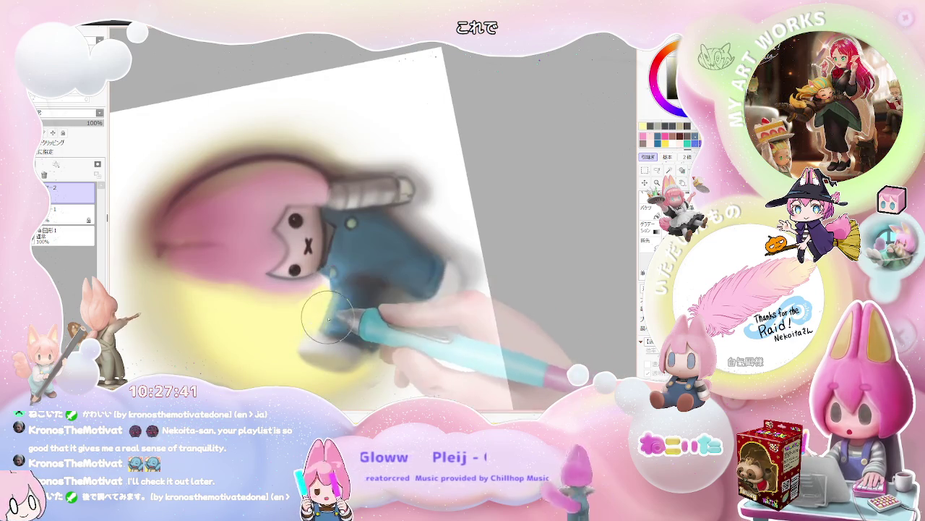
scroll(337, 288, down, 2)
scroll(259, 381, up, 2)
scroll(287, 330, up, 2)
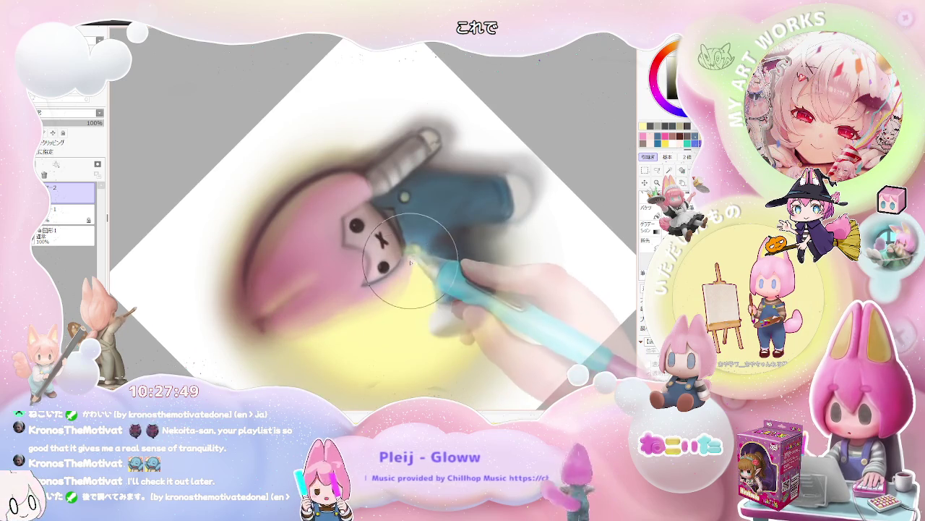
scroll(409, 268, down, 2)
scroll(401, 313, up, 1)
scroll(401, 312, up, 2)
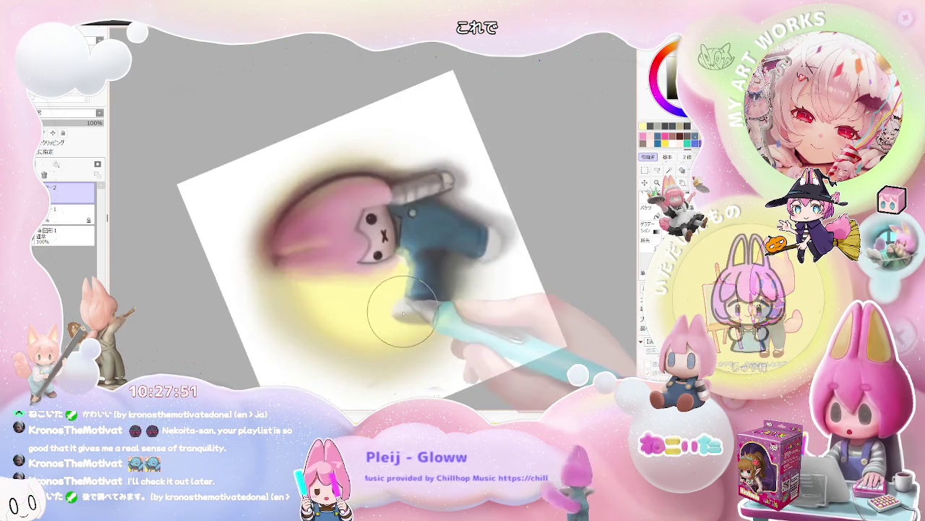
scroll(402, 312, up, 2)
Make the brush much larger, zoom out, and rotate the view about half a turn
key(])
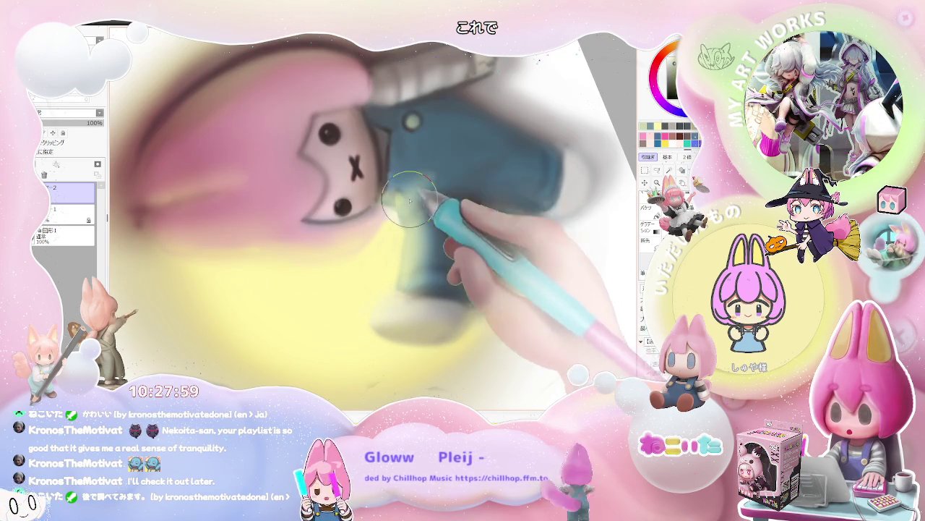
key(ctrl+minus)
drag(442, 184, 329, 313)
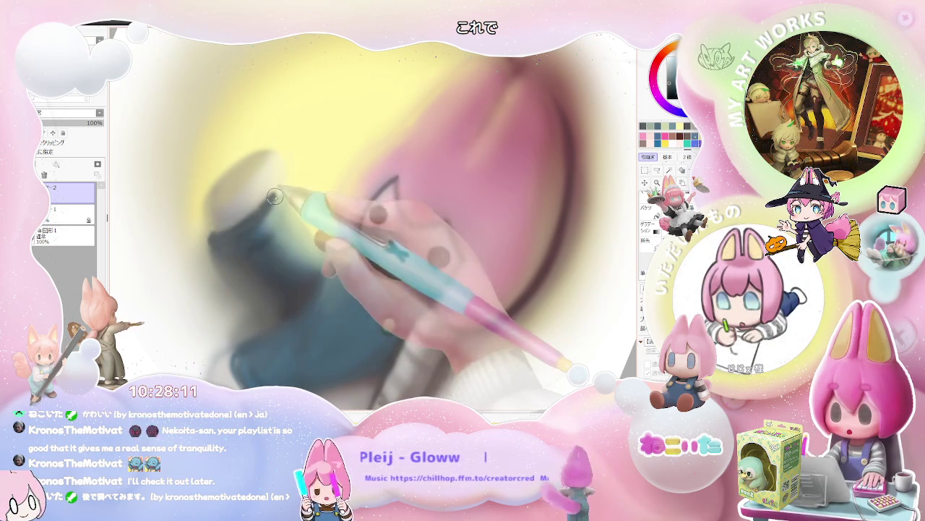
Rotate the view clockwise, then reset it upright and tilt slightly counter-clockwise
key(End)
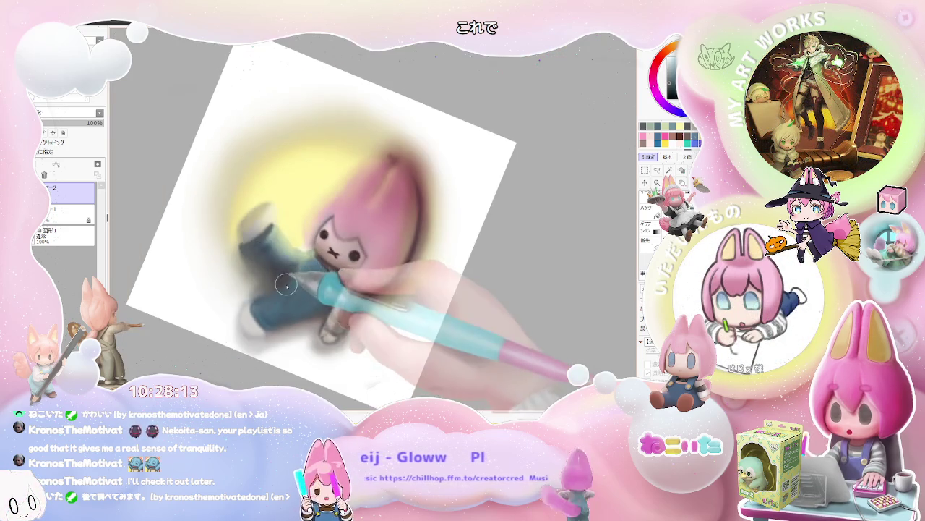
key(End)
key(End)
key(End)
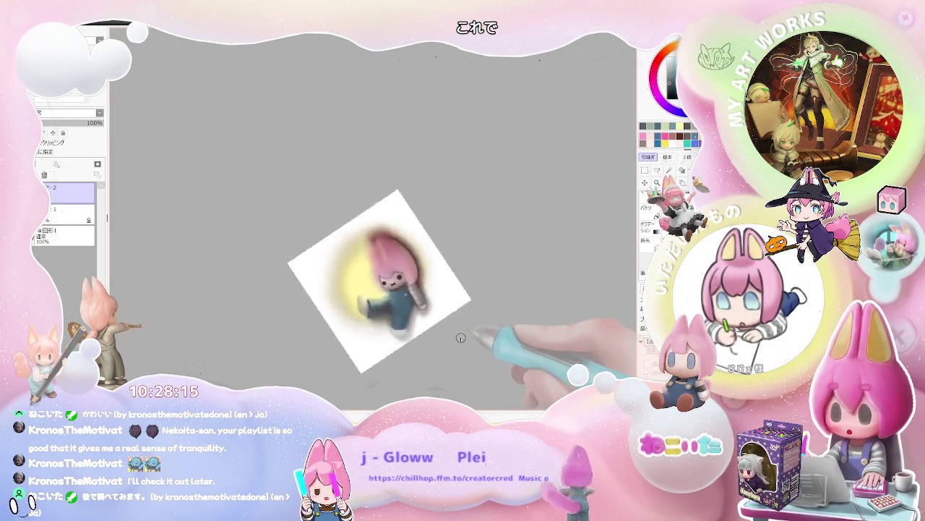
scroll(439, 305, up, 3)
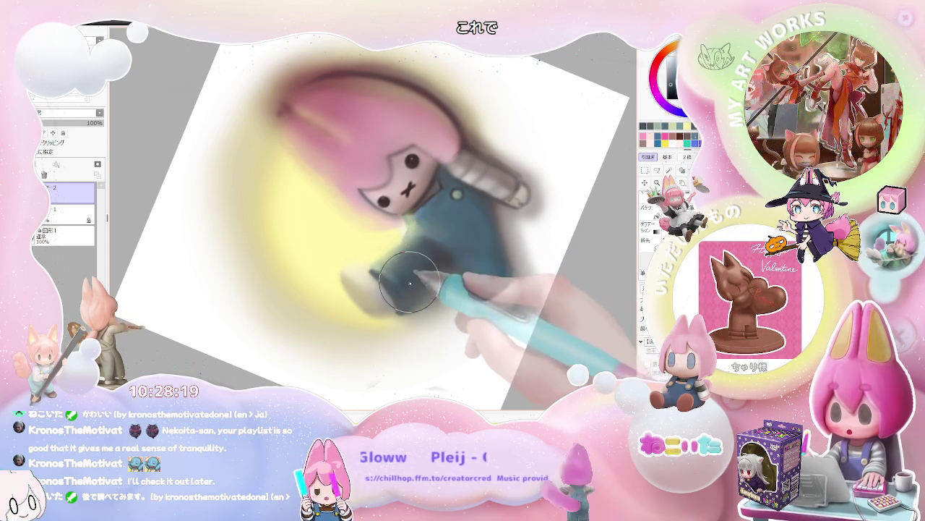
scroll(457, 249, down, 4)
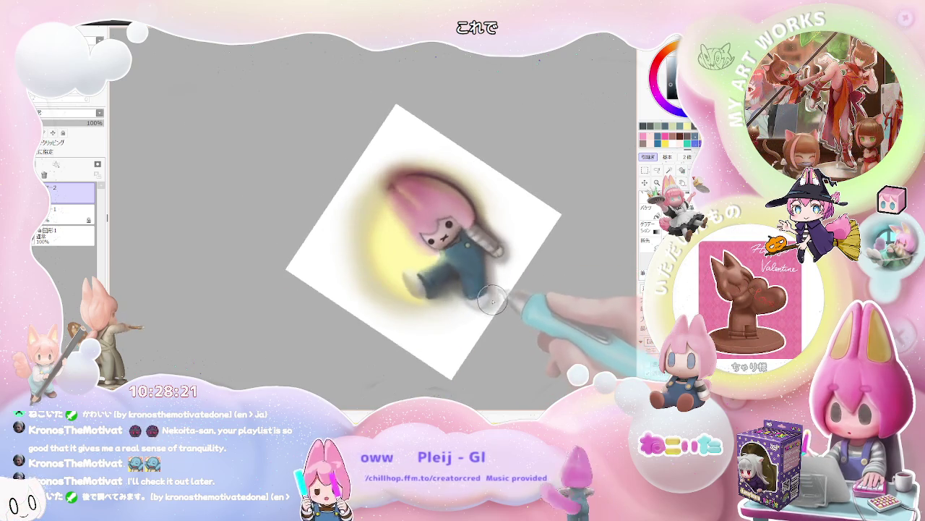
key(Home)
key(Delete)
scroll(450, 301, up, 5)
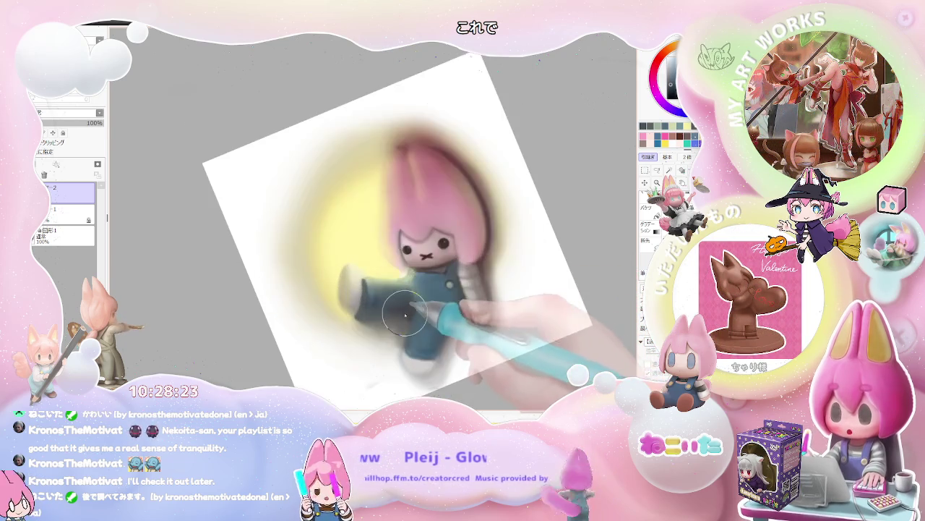
Turn further counter-clockwise and zoom while blending grey shading around the white shoe
key(Delete)
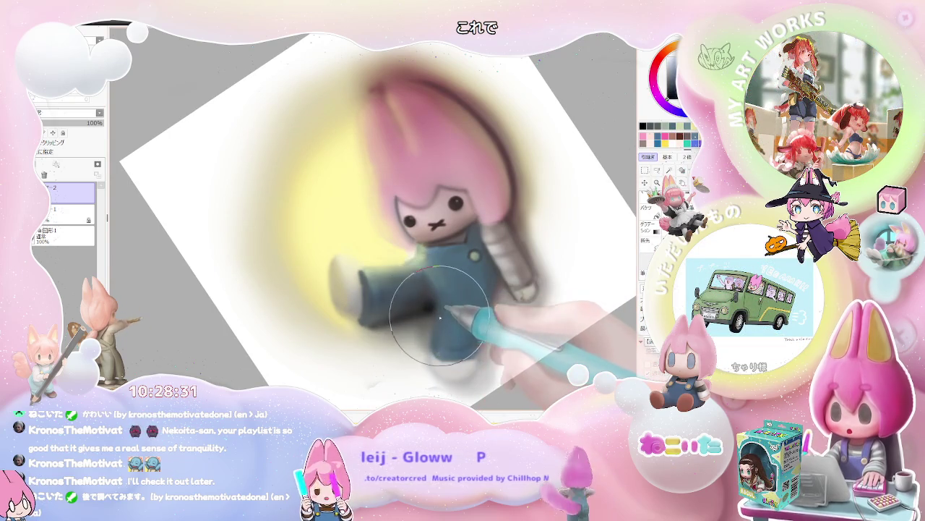
scroll(442, 318, down, 2)
scroll(463, 336, down, 2)
scroll(477, 348, down, 2)
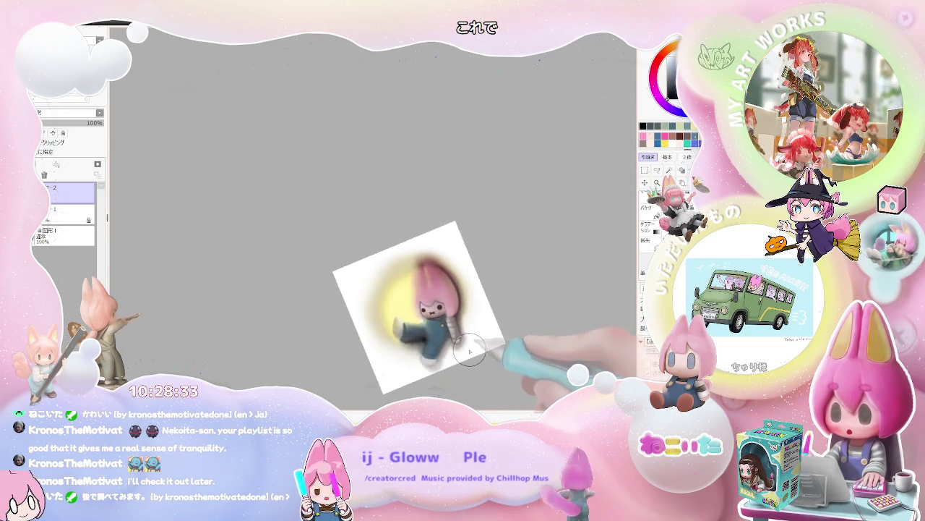
scroll(361, 336, up, 1)
scroll(322, 329, up, 2)
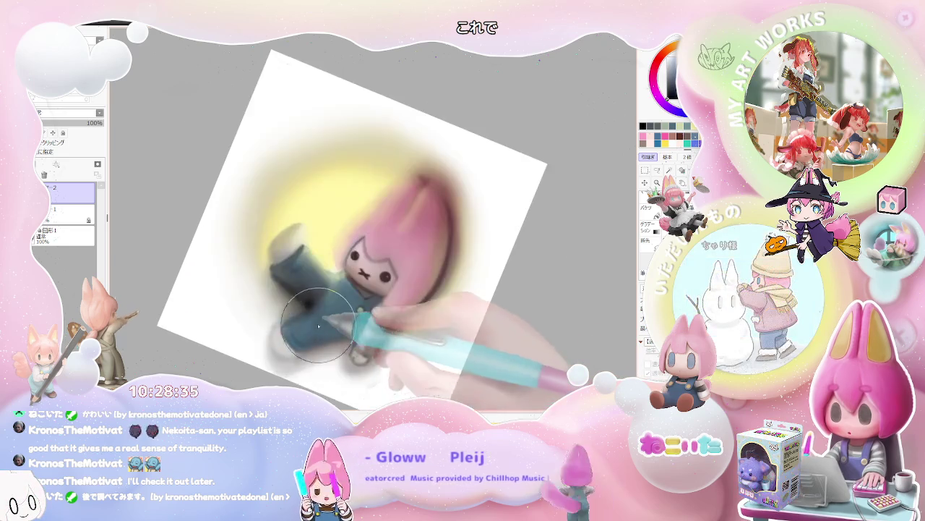
scroll(319, 329, up, 1)
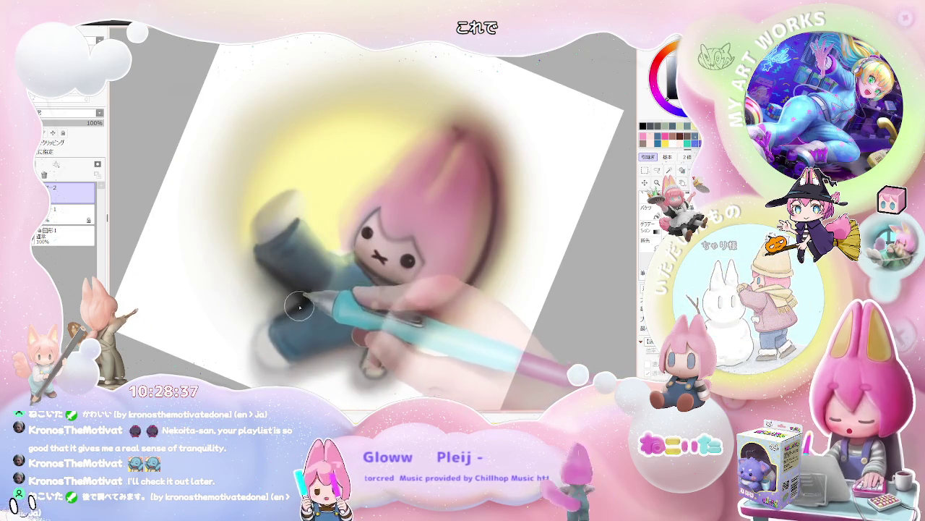
scroll(302, 315, down, 1)
scroll(311, 329, down, 1)
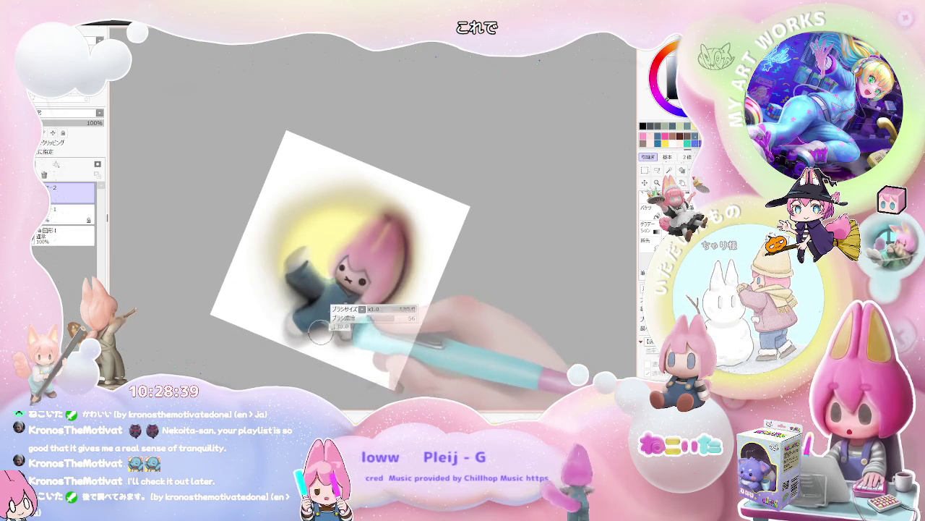
scroll(316, 334, up, 1)
key(Home)
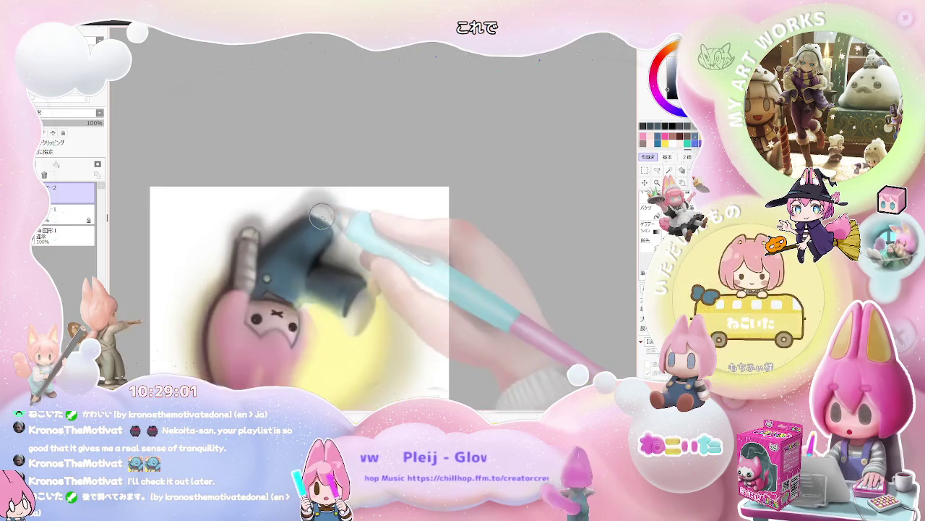
Tilt the canvas diagonally, zoom in and out, then ease back to a shallower tilt
scroll(419, 271, down, 2)
key(End)
key(End)
key(End)
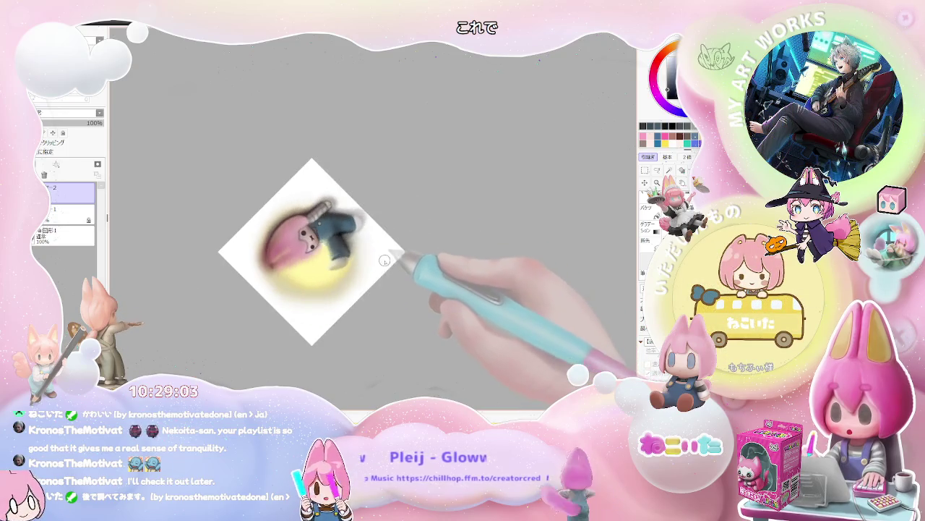
scroll(365, 253, up, 1)
scroll(292, 258, up, 2)
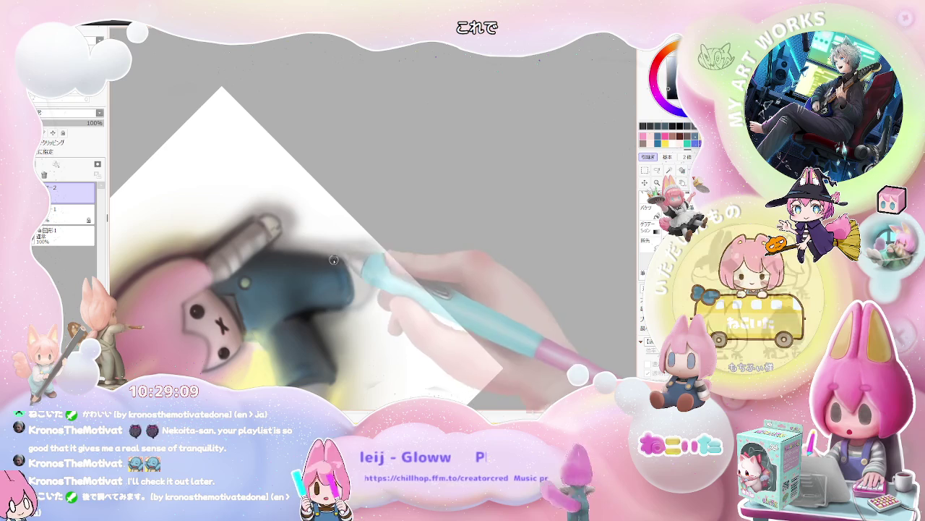
scroll(344, 262, down, 1)
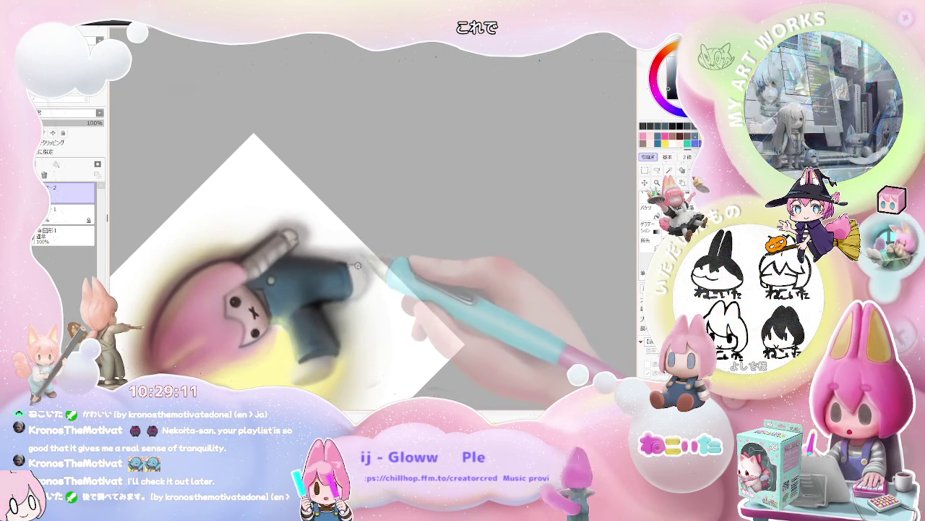
scroll(354, 264, down, 1)
scroll(370, 273, down, 1)
key(Delete)
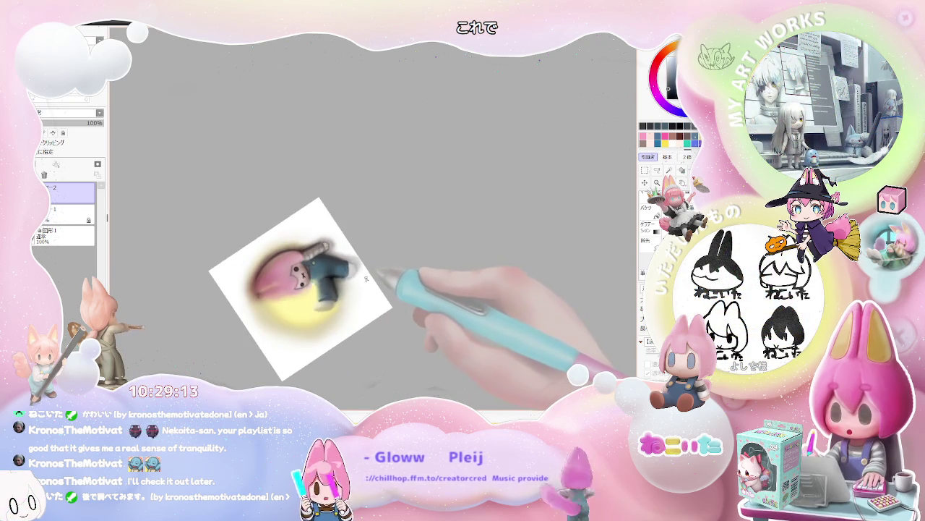
key(Delete)
scroll(340, 264, up, 1)
scroll(329, 258, up, 2)
scroll(329, 258, up, 1)
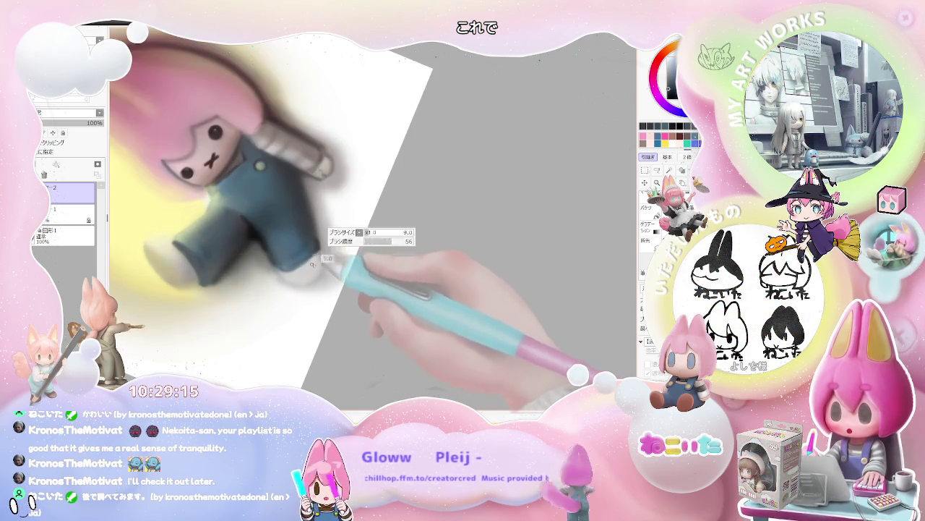
Rotate the canvas further clockwise, then reduce the tilt while adjusting the zoom
key(End)
scroll(324, 258, down, 1)
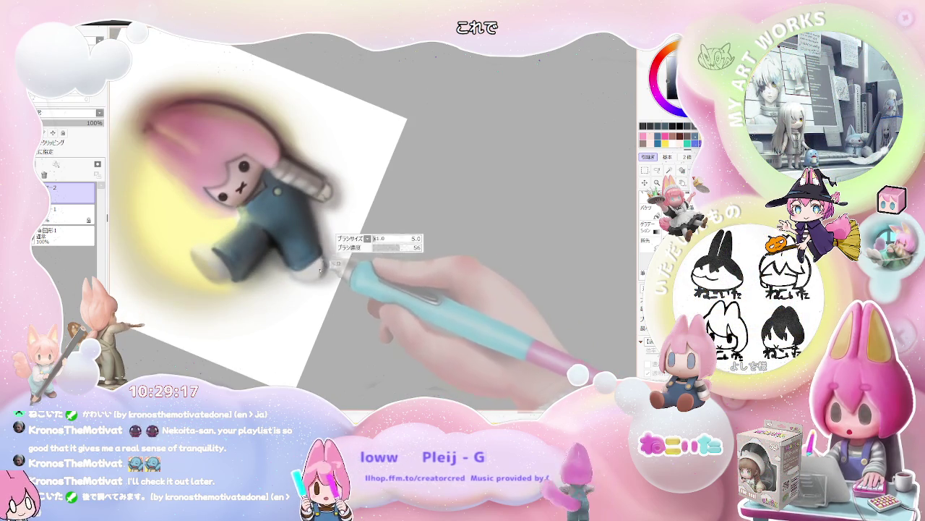
scroll(326, 246, down, 2)
scroll(361, 264, down, 1)
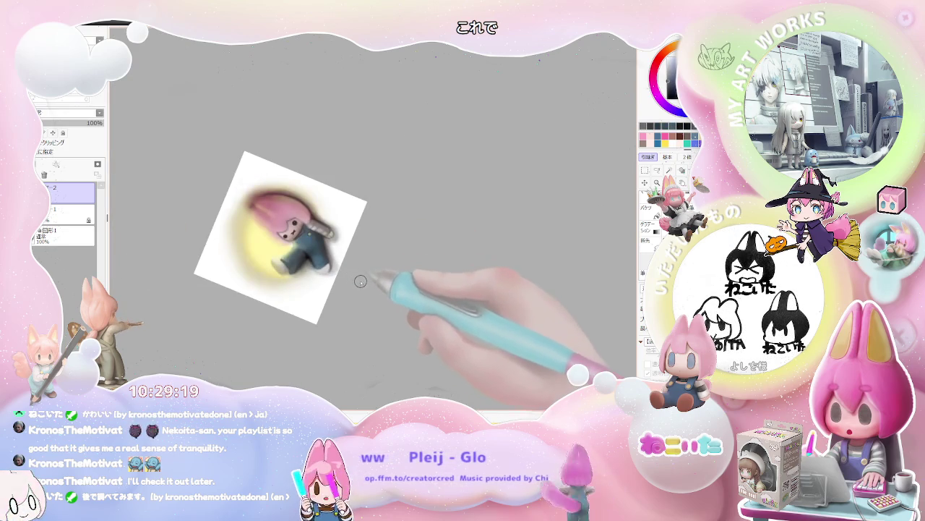
key(Delete)
key(Delete)
key(Delete)
key(Delete)
key(Delete)
key(Delete)
scroll(390, 257, up, 1)
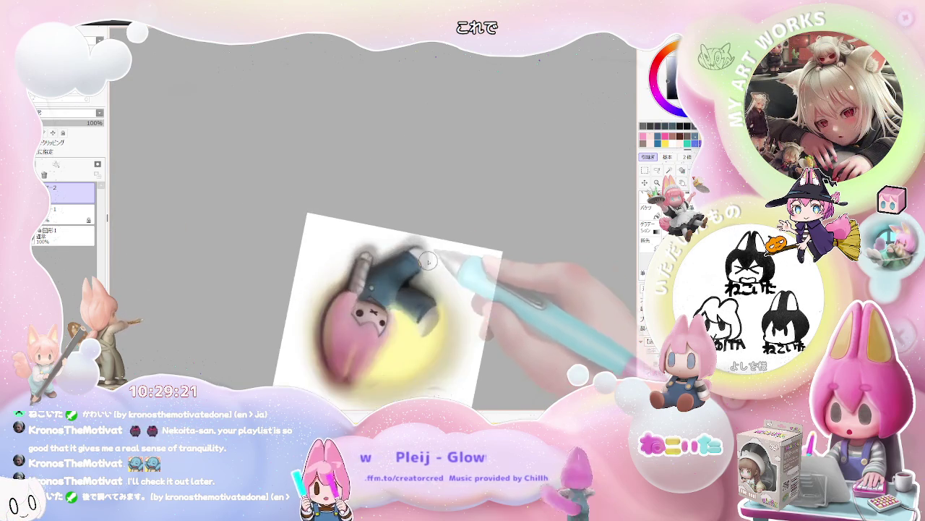
scroll(403, 243, up, 2)
scroll(405, 242, up, 1)
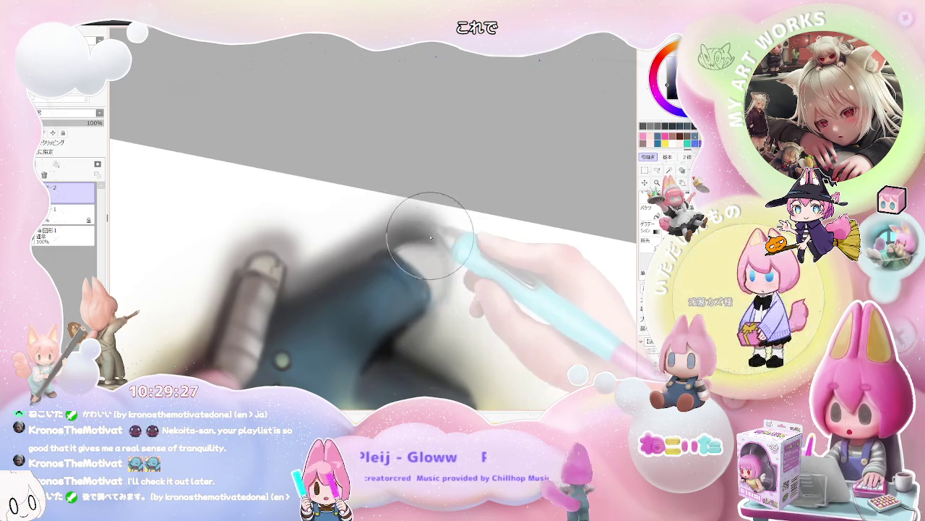
scroll(423, 246, down, 1)
scroll(446, 268, down, 2)
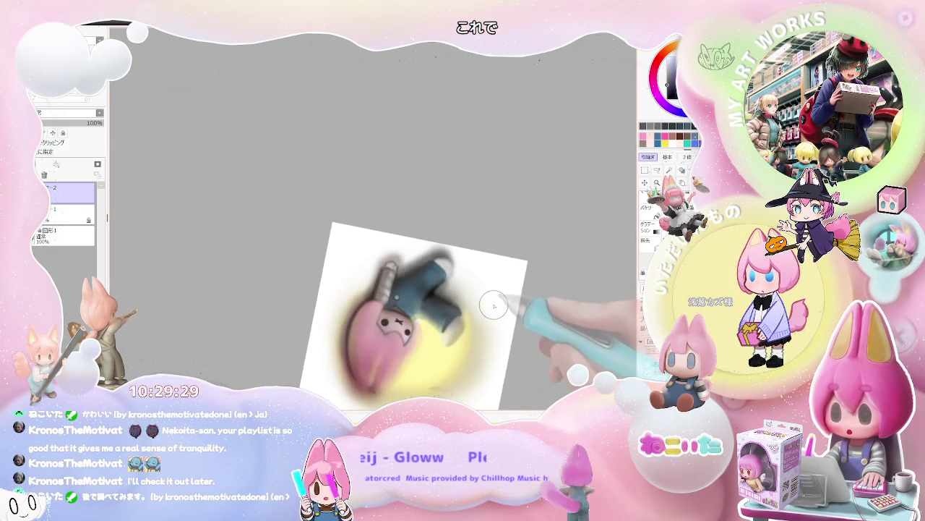
Rotate the view to a new painting angle, turning the chibi sideways, with zoom changes
drag(485, 306, 348, 284)
scroll(348, 284, up, 2)
scroll(318, 224, up, 1)
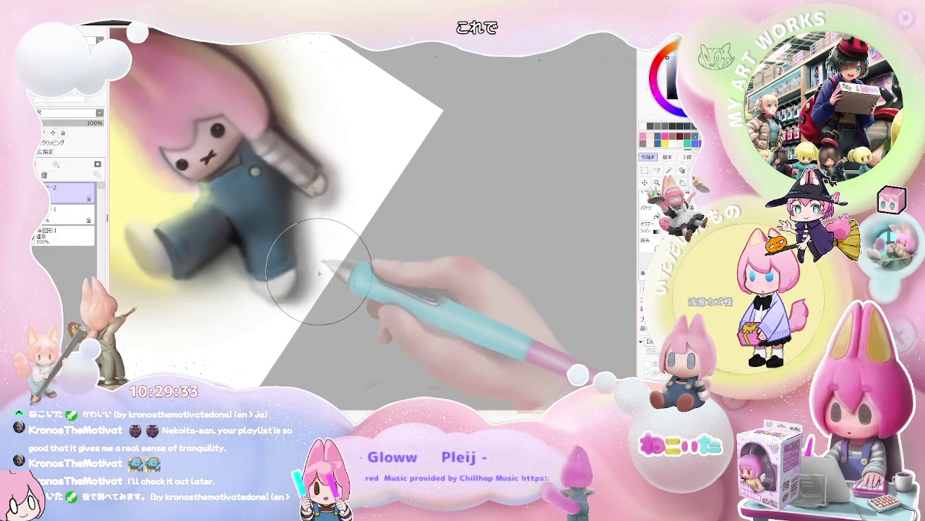
scroll(318, 274, down, 1)
scroll(347, 210, down, 1)
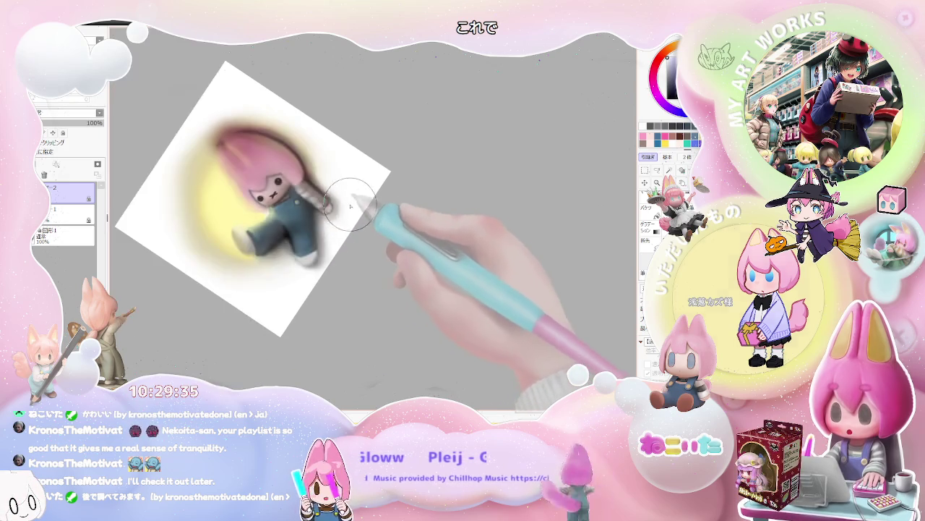
scroll(347, 208, down, 1)
drag(355, 207, 372, 212)
scroll(371, 213, up, 1)
scroll(389, 141, up, 1)
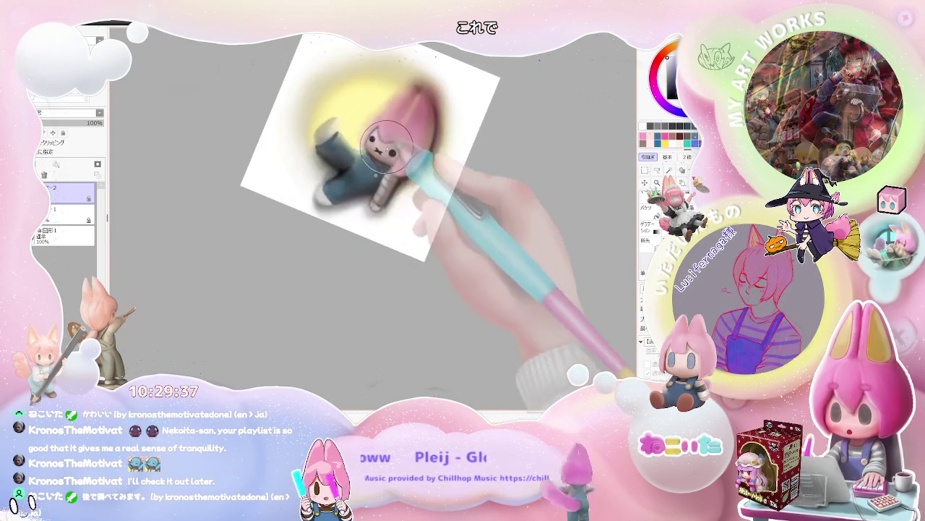
scroll(388, 141, up, 1)
scroll(347, 195, up, 1)
scroll(358, 231, up, 1)
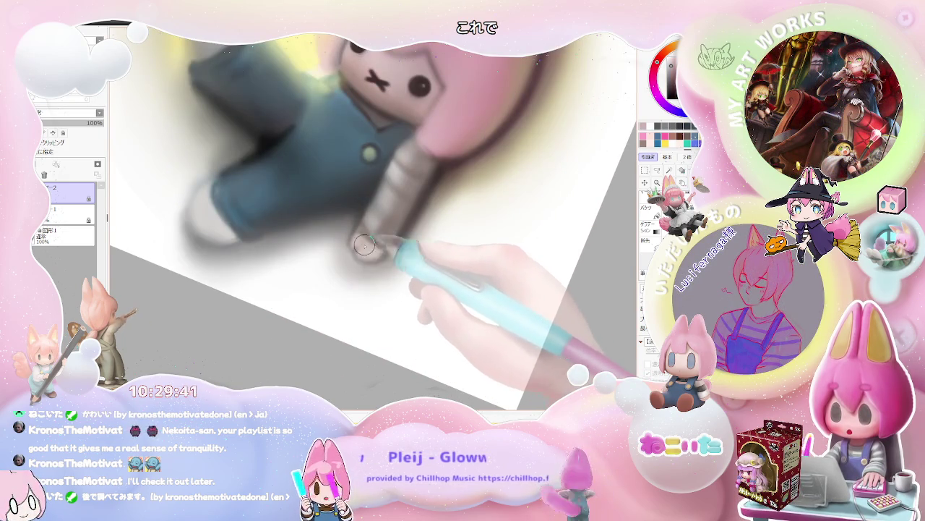
scroll(369, 246, down, 1)
scroll(405, 246, down, 1)
scroll(438, 241, down, 1)
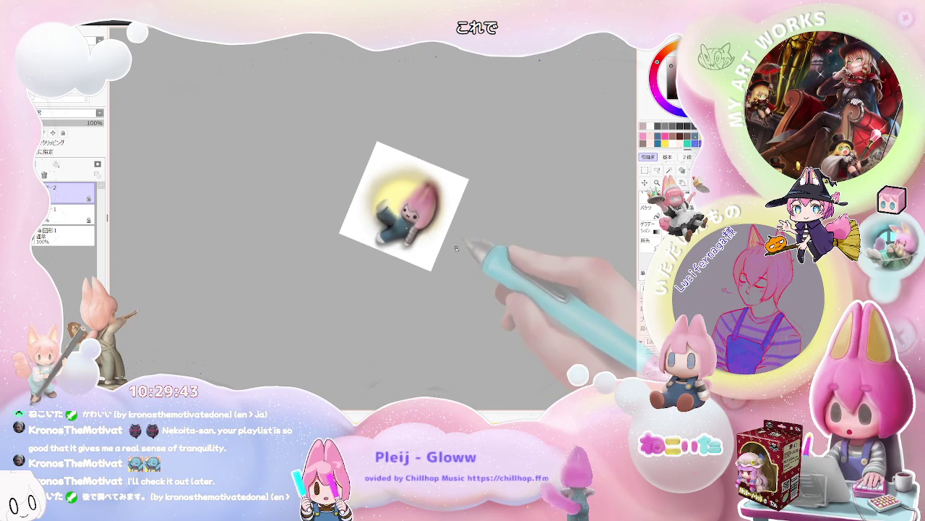
Straighten the view upright, tilt to another angle, then straighten it again while zooming
mouse_move(456, 248)
mouse_down()
mouse_move(347, 286)
mouse_move(426, 261)
mouse_up()
scroll(394, 303, up, 2)
scroll(394, 303, up, 1)
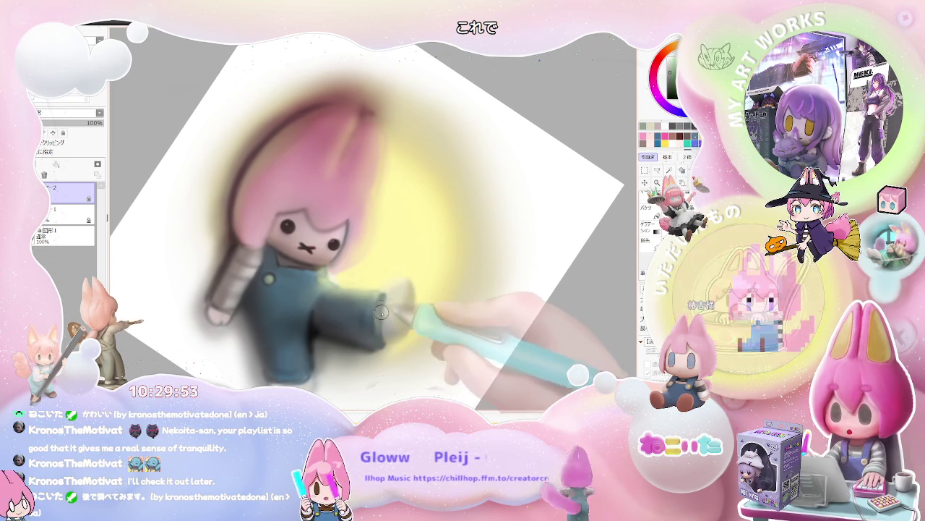
scroll(383, 305, down, 2)
scroll(416, 306, down, 1)
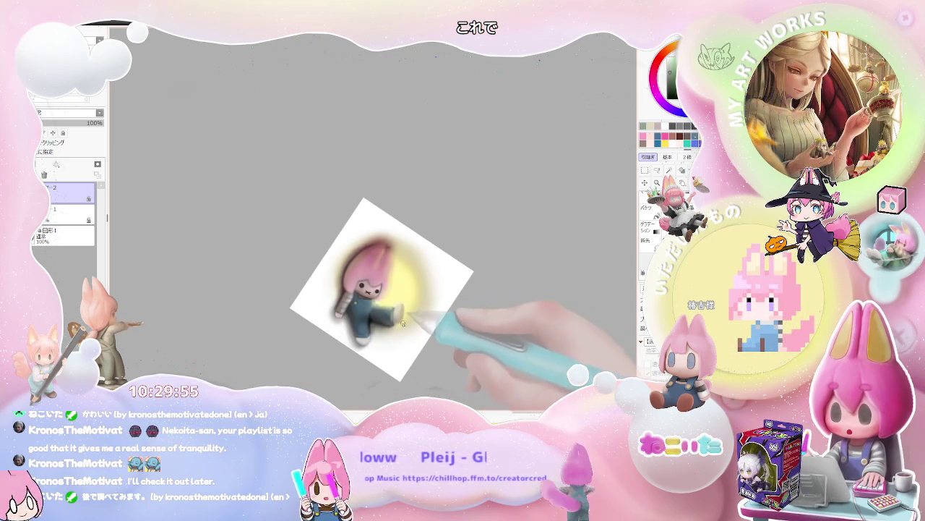
drag(416, 305, 434, 314)
scroll(436, 316, up, 3)
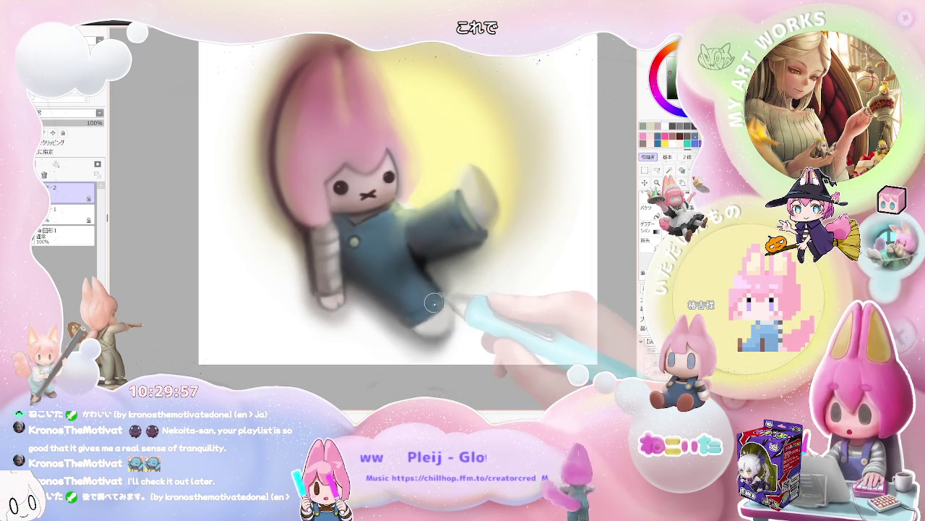
scroll(440, 298, down, 1)
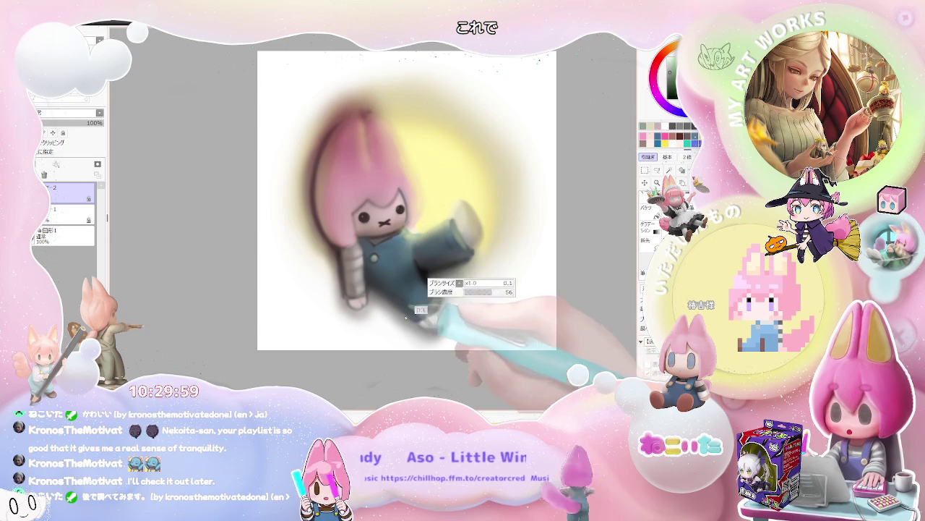
scroll(430, 304, down, 2)
drag(454, 299, 413, 295)
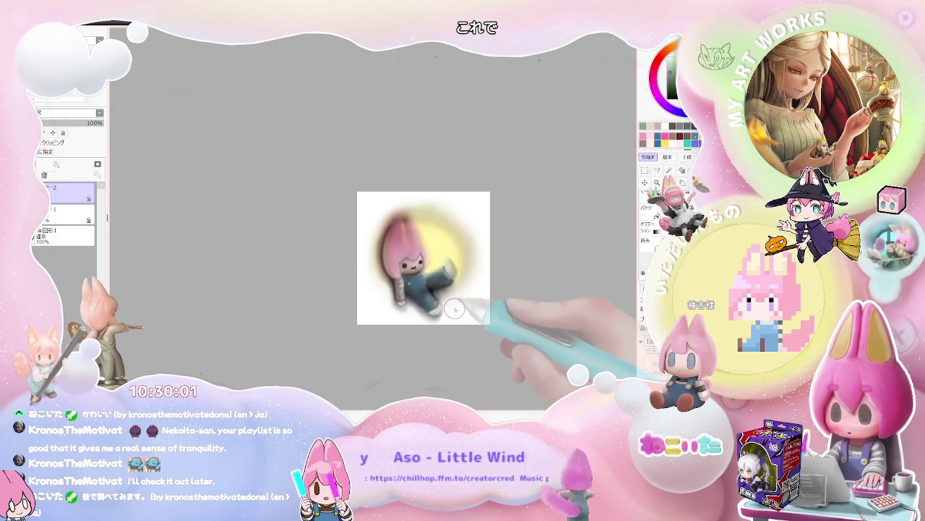
scroll(361, 308, up, 4)
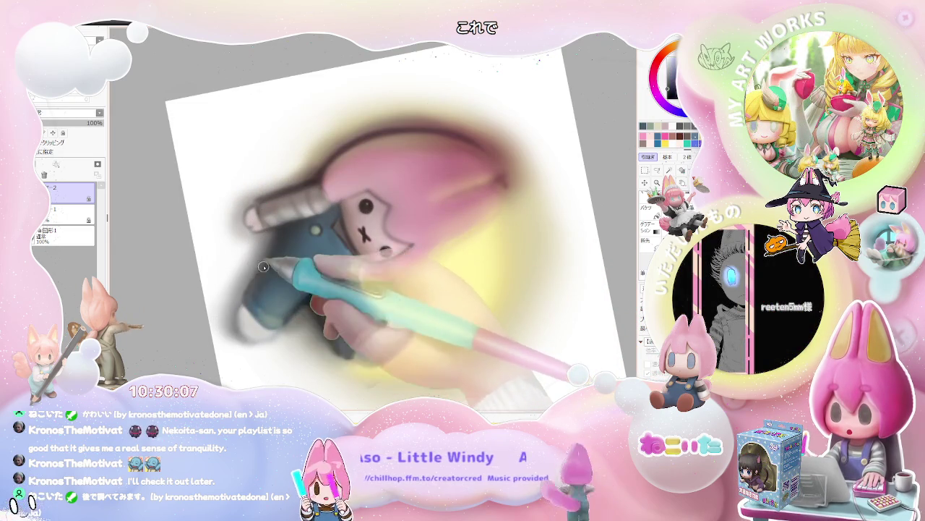
scroll(281, 233, down, 3)
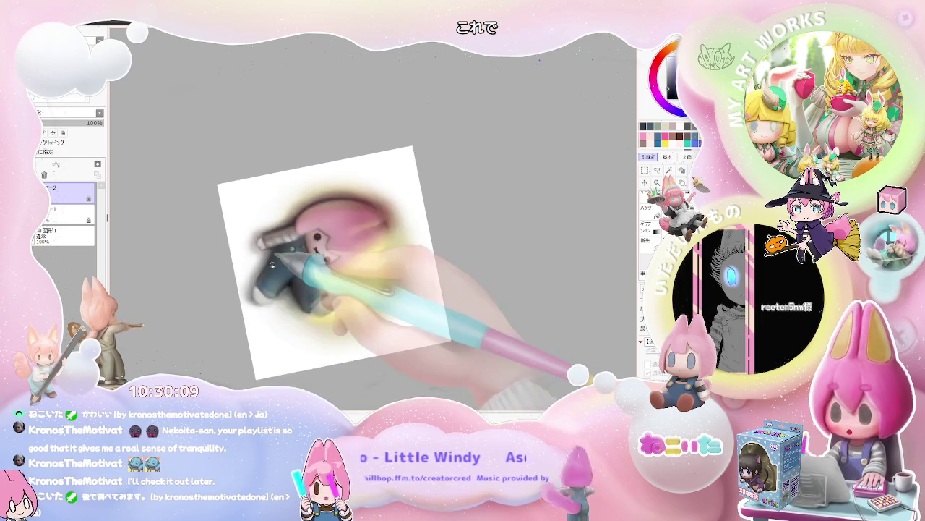
scroll(281, 233, down, 2)
key(Delete)
scroll(316, 288, up, 2)
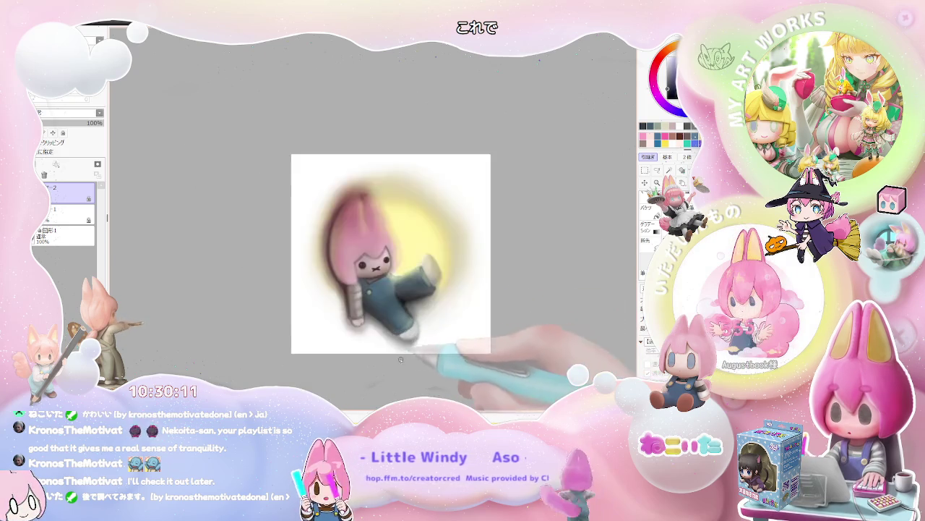
scroll(315, 289, up, 3)
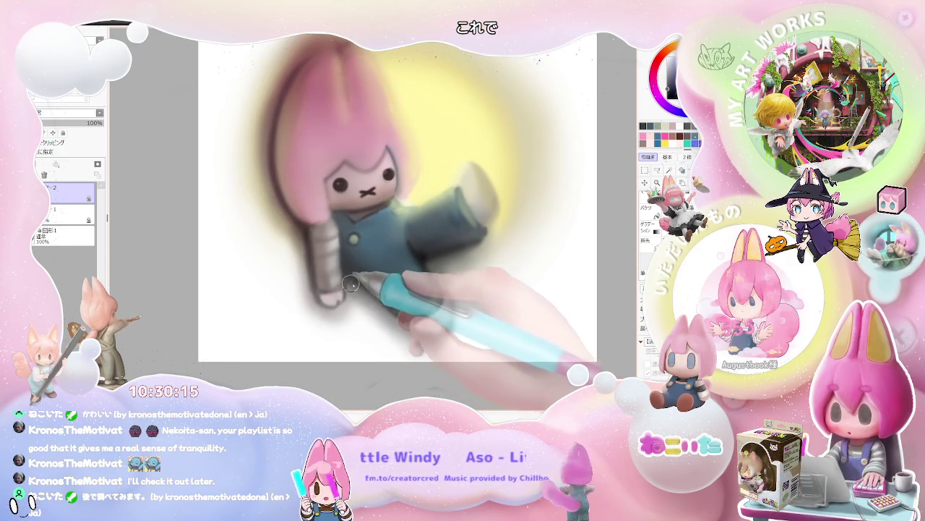
scroll(361, 289, down, 1)
scroll(407, 310, down, 1)
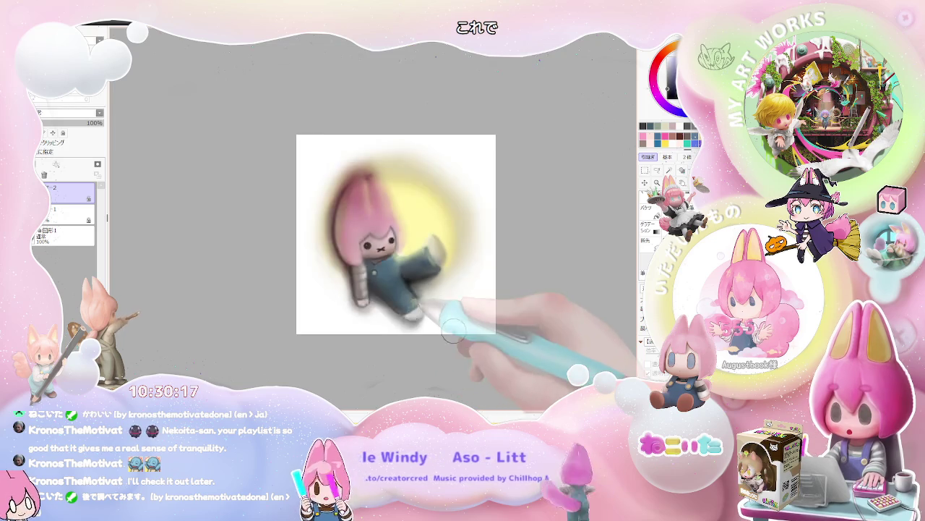
scroll(459, 334, down, 1)
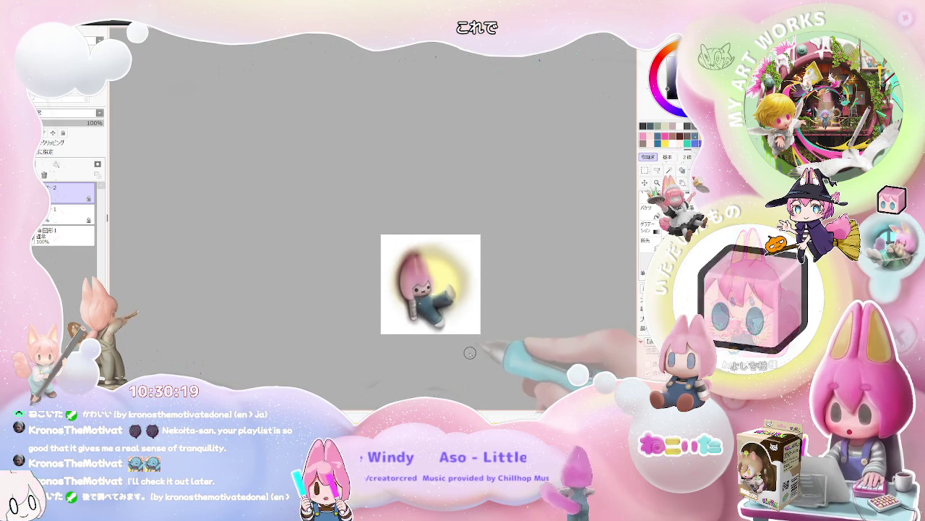
key(End)
key(End)
key(End)
scroll(305, 275, up, 1)
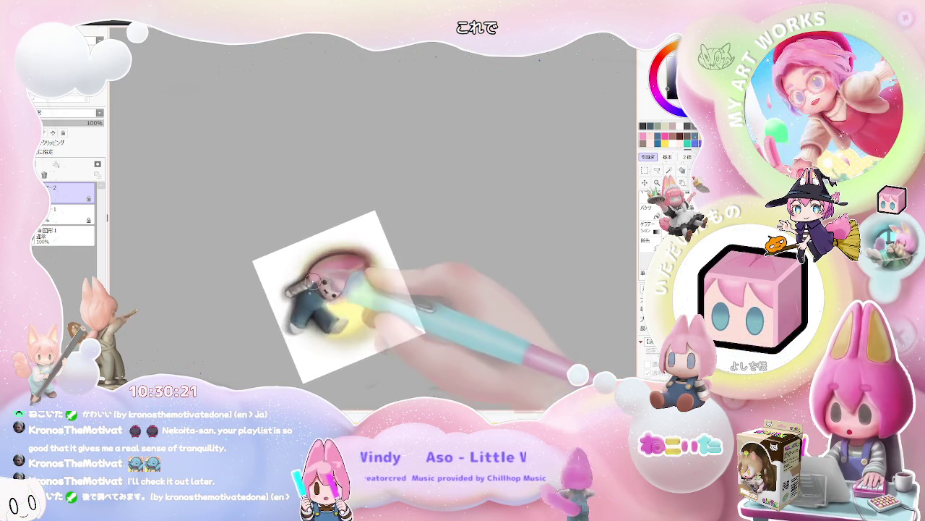
scroll(305, 274, up, 1)
scroll(337, 293, up, 2)
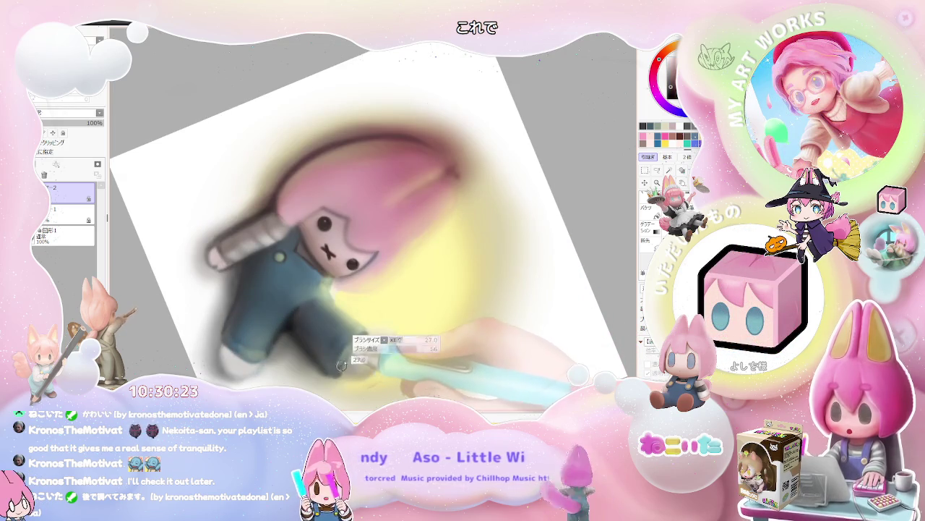
key(bracketright)
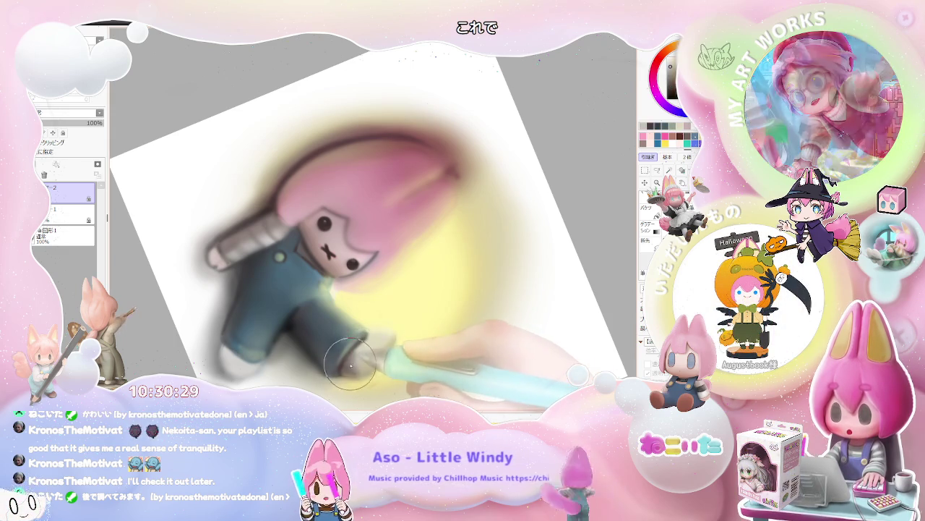
scroll(381, 334, down, 3)
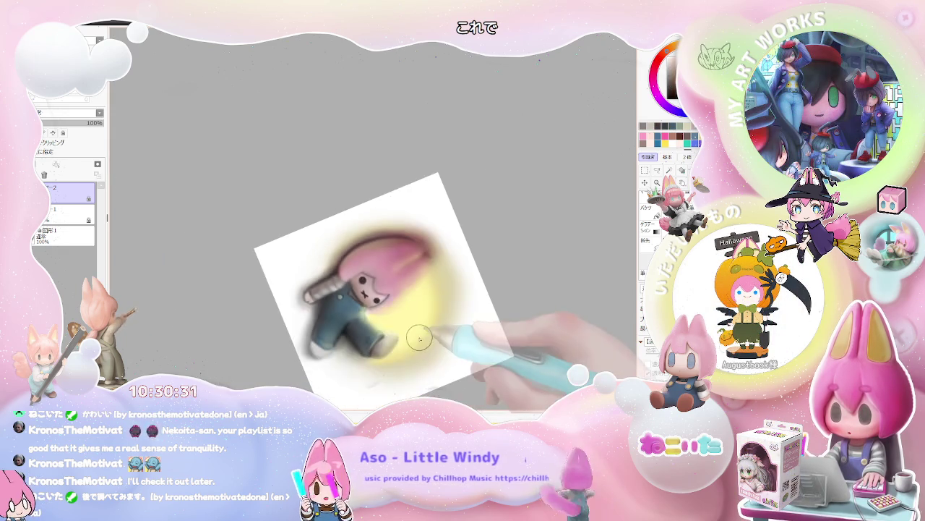
scroll(424, 343, down, 2)
scroll(419, 351, up, 2)
scroll(362, 325, up, 3)
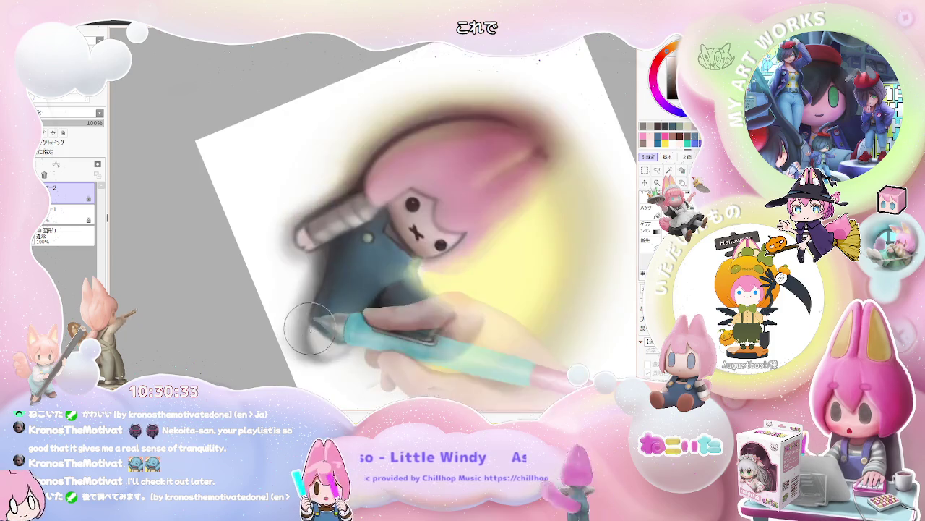
scroll(311, 311, up, 3)
key(bracketleft)
key(bracketleft)
key(bracketleft)
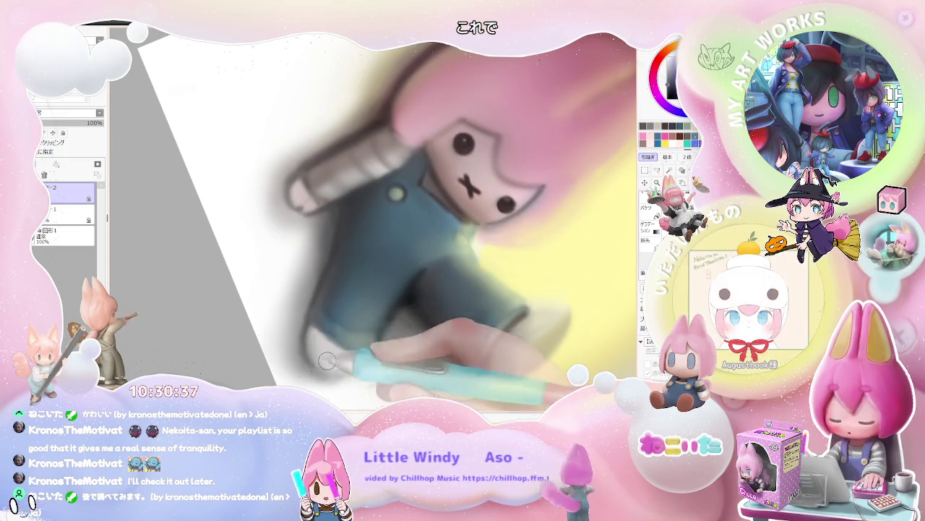
scroll(307, 334, down, 2)
scroll(318, 333, down, 2)
scroll(340, 342, down, 1)
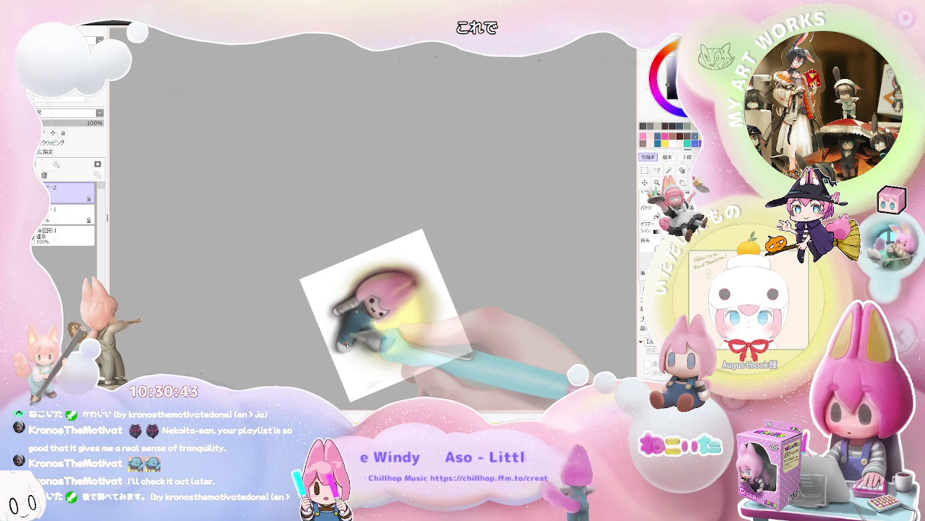
scroll(345, 345, up, 2)
scroll(336, 348, up, 2)
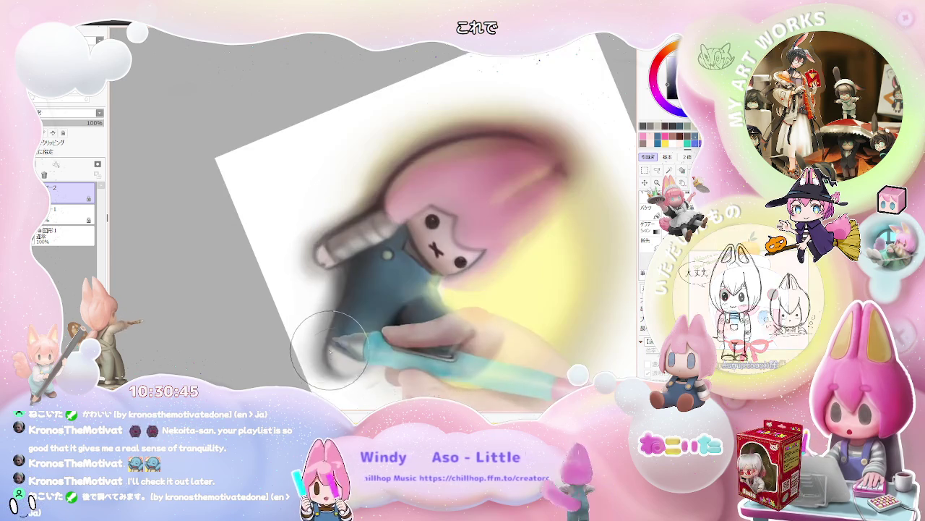
scroll(390, 365, down, 1)
scroll(435, 364, down, 1)
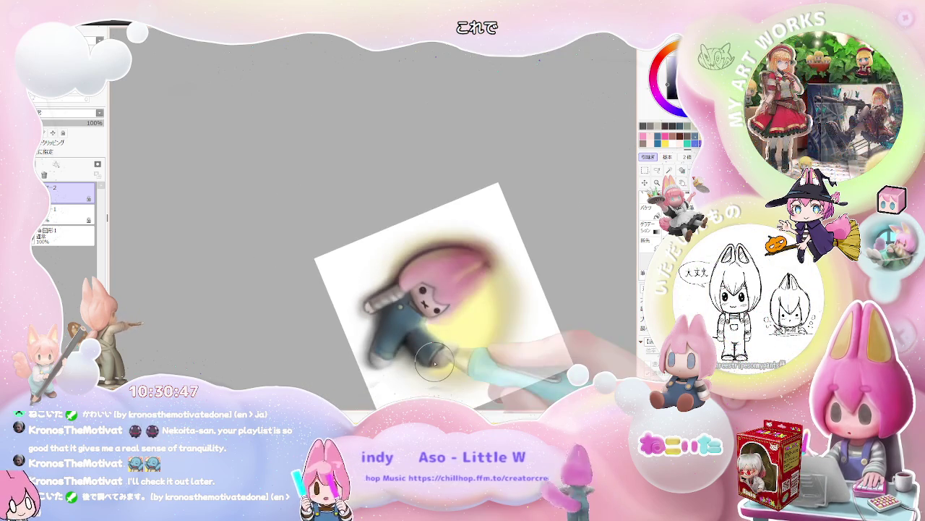
scroll(434, 363, up, 1)
drag(496, 362, 475, 221)
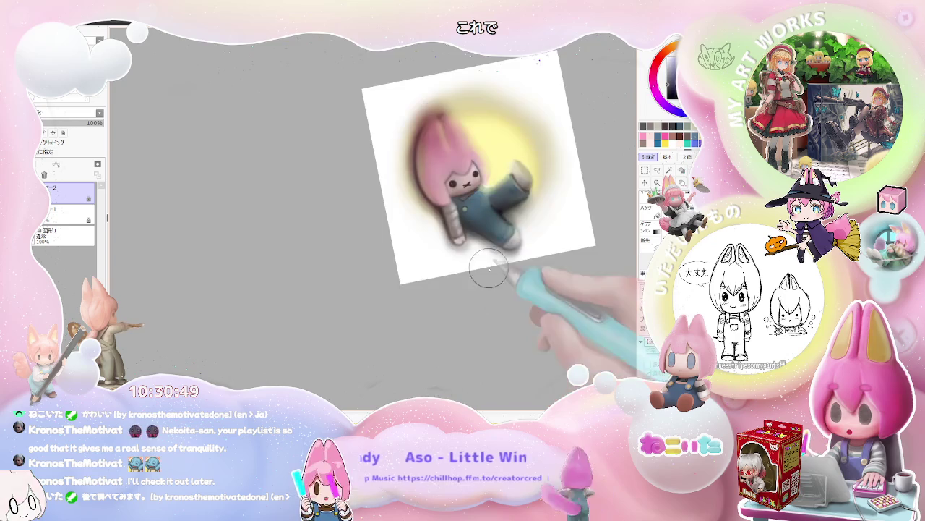
scroll(444, 227, up, 1)
scroll(449, 232, up, 1)
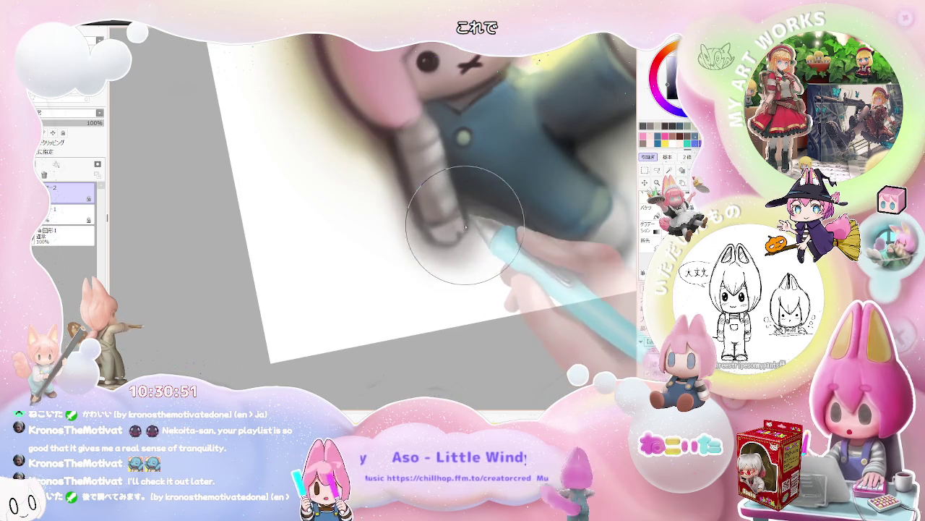
scroll(454, 229, down, 1)
scroll(478, 238, down, 1)
drag(471, 252, 430, 352)
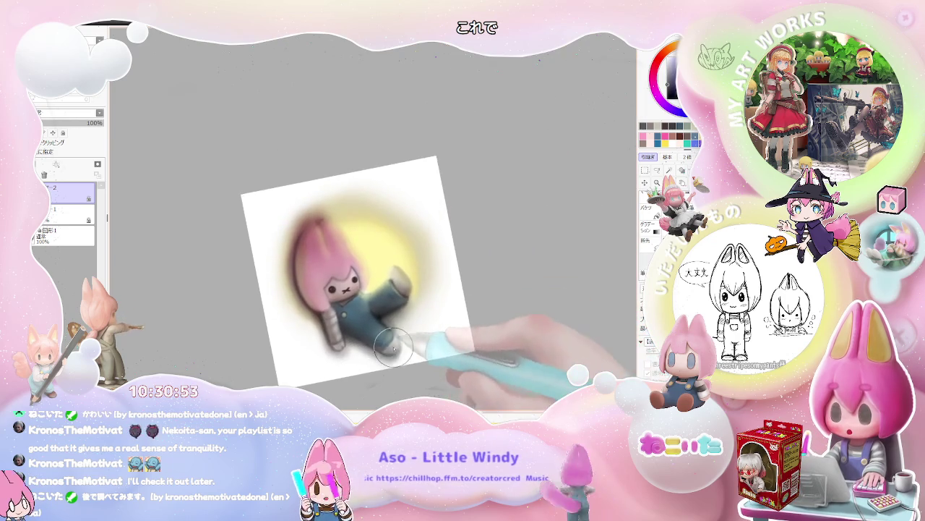
scroll(434, 354, down, 1)
scroll(441, 357, down, 1)
key(End)
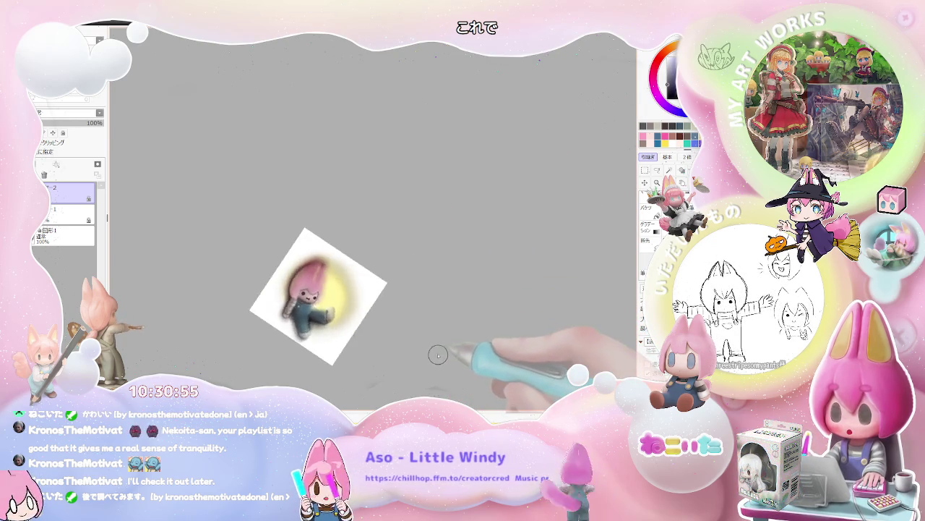
scroll(376, 297, up, 1)
scroll(311, 239, up, 2)
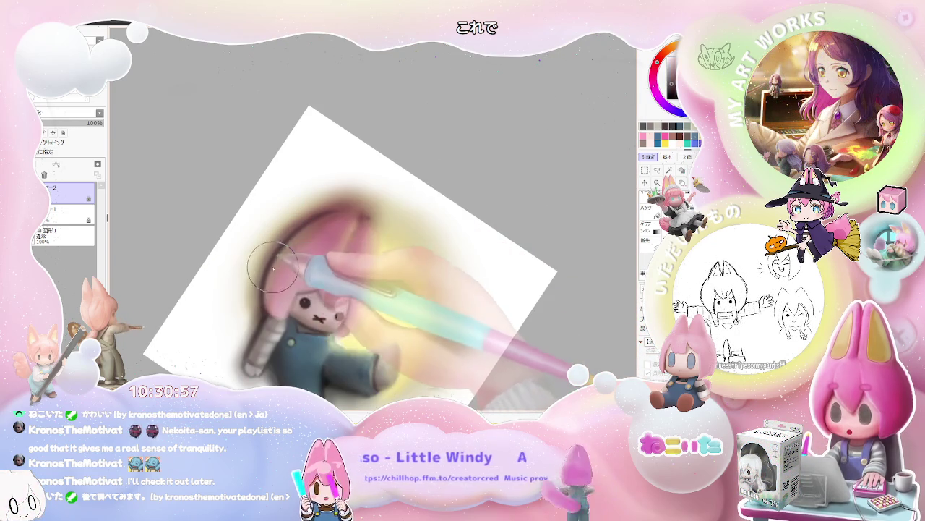
key(])
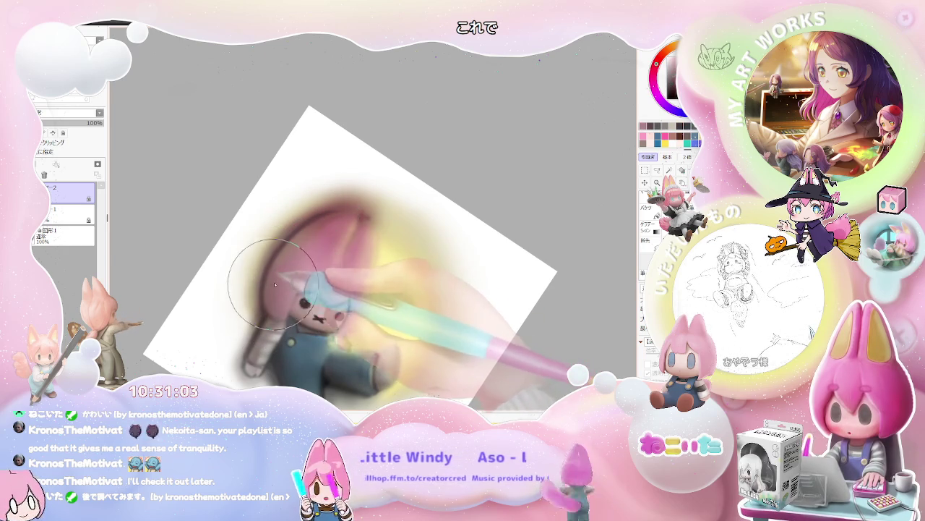
key(minus)
key(minus)
key(Delete)
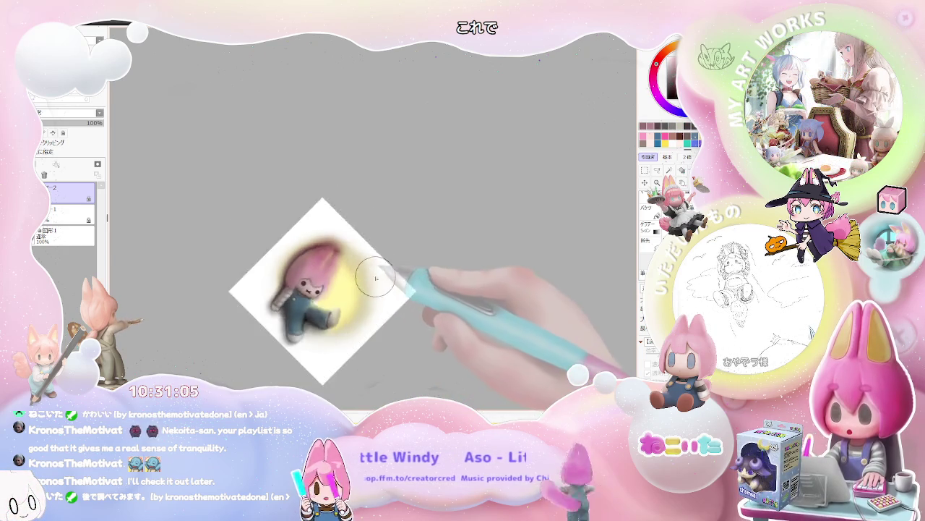
key(Delete)
key(plus)
key(plus)
key(End)
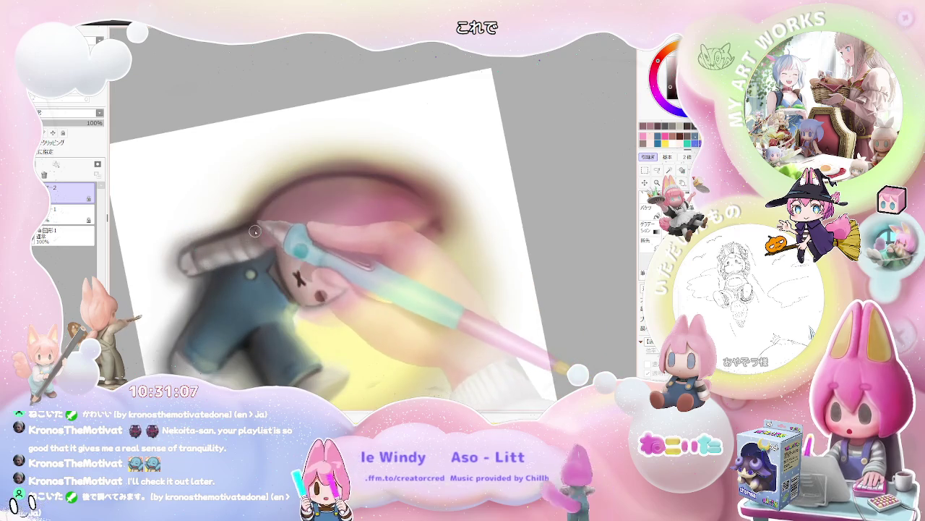
key(minus)
key(minus)
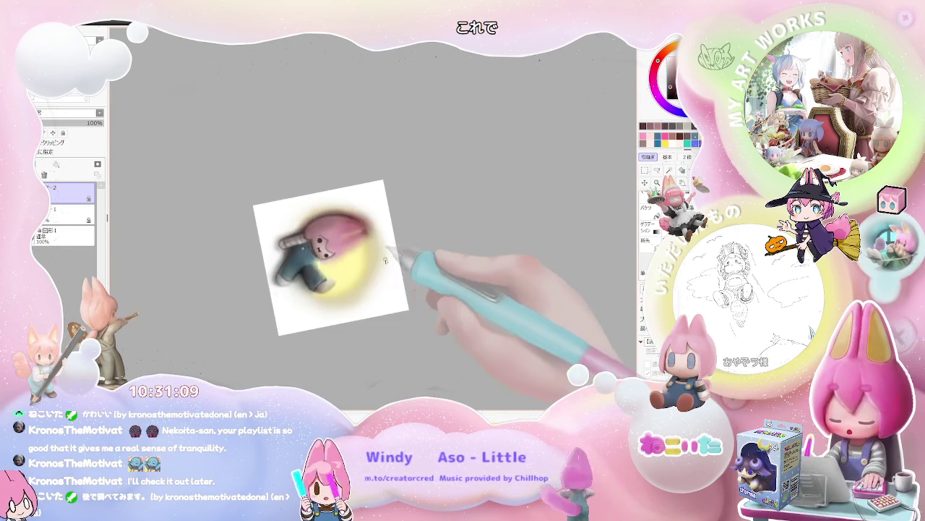
key(minus)
key(plus)
key(plus)
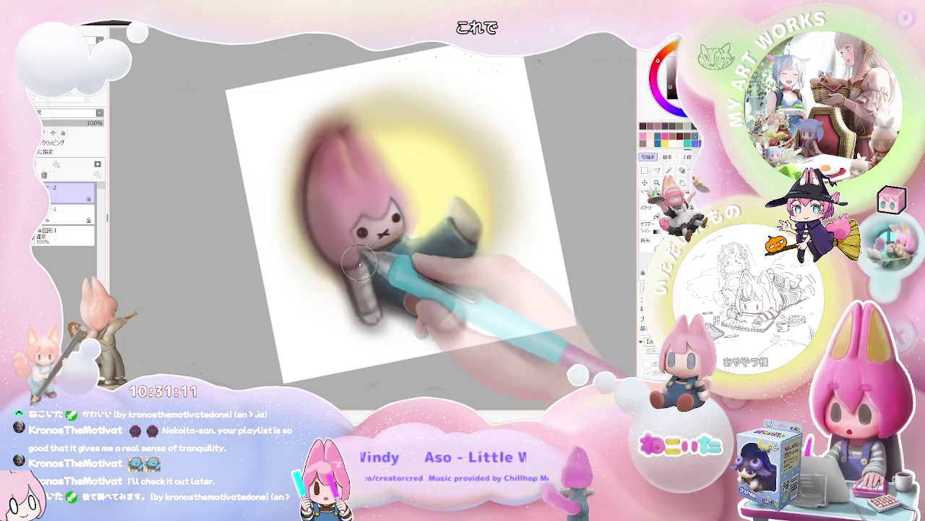
key(bracketright)
key(bracketright)
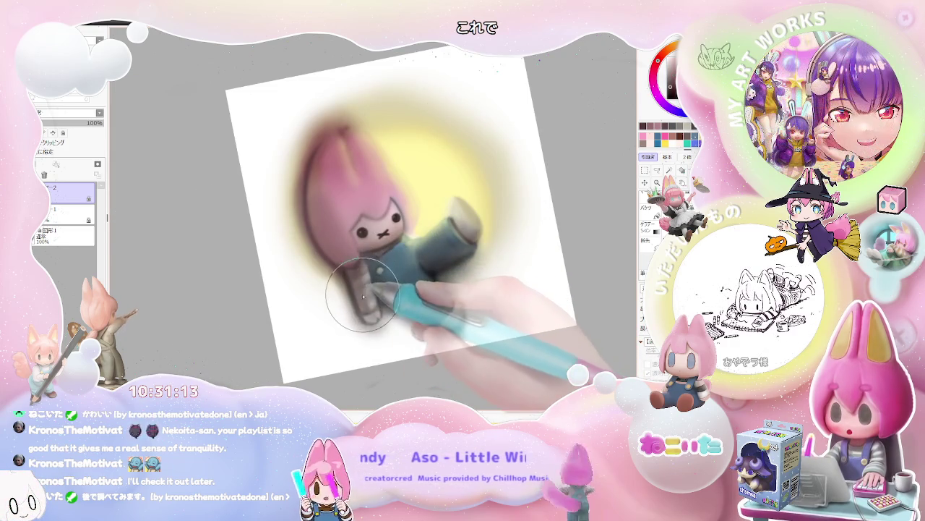
key(minus)
key(minus)
key(minus)
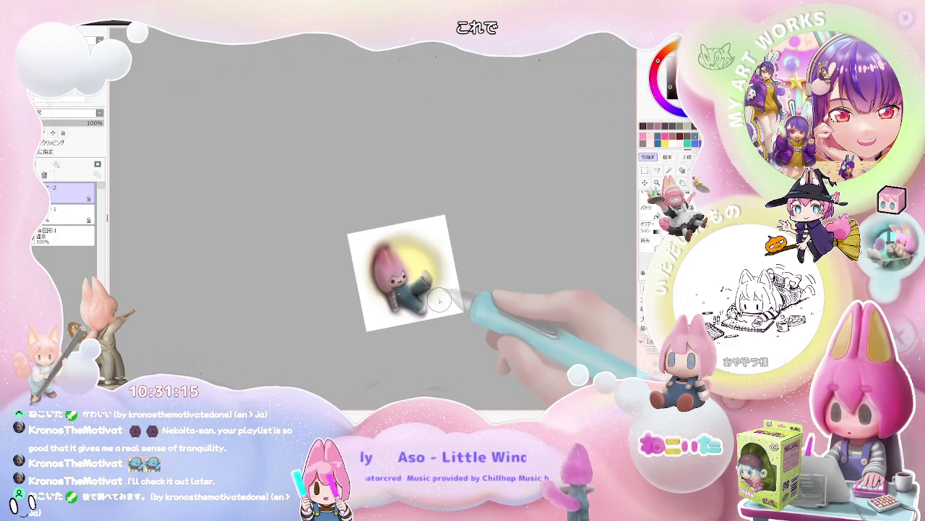
key(End)
key(plus)
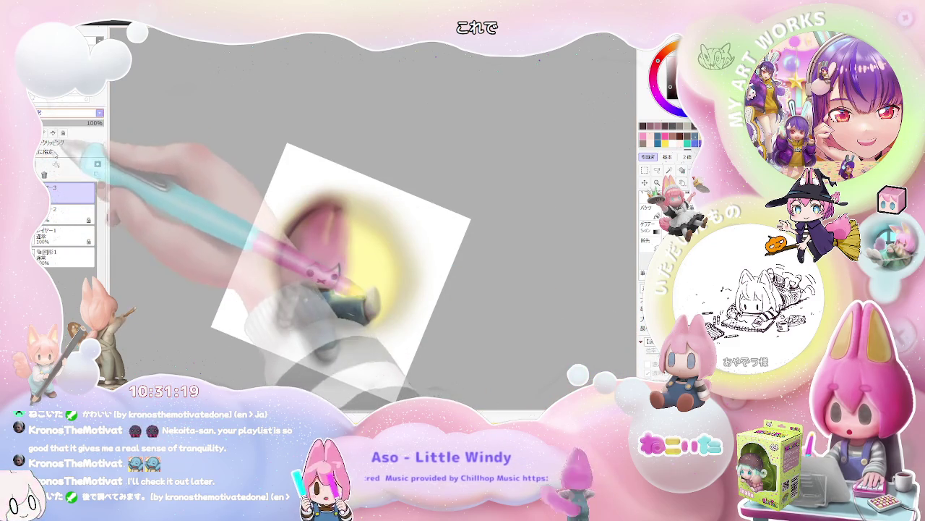
Zoom in further on the chibi figure
key(plus)
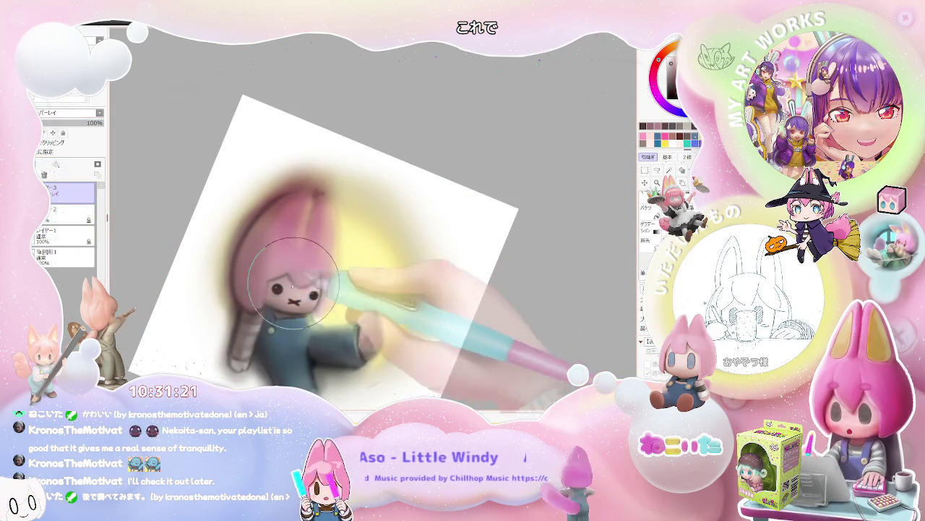
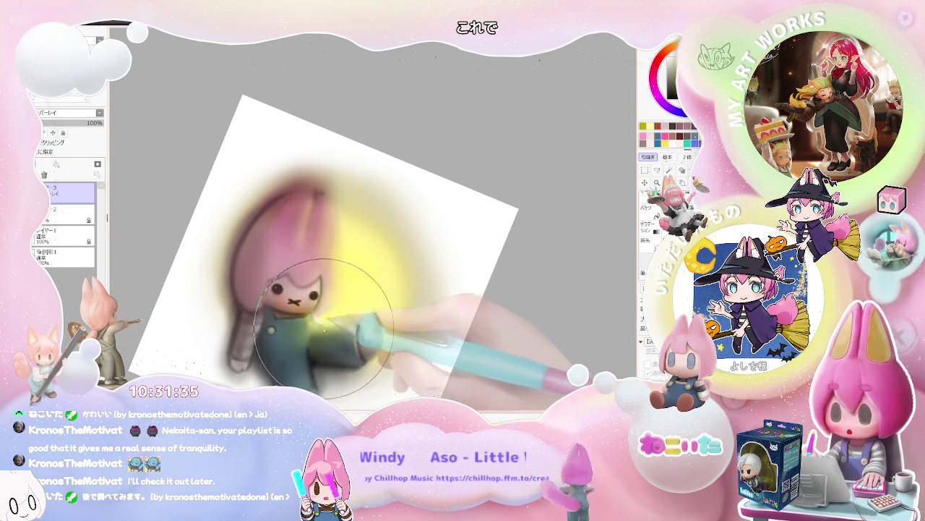
Set the brush size to 45, trying a blur stroke on the blue body and undoing it
key(minus)
key(minus)
key(minus)
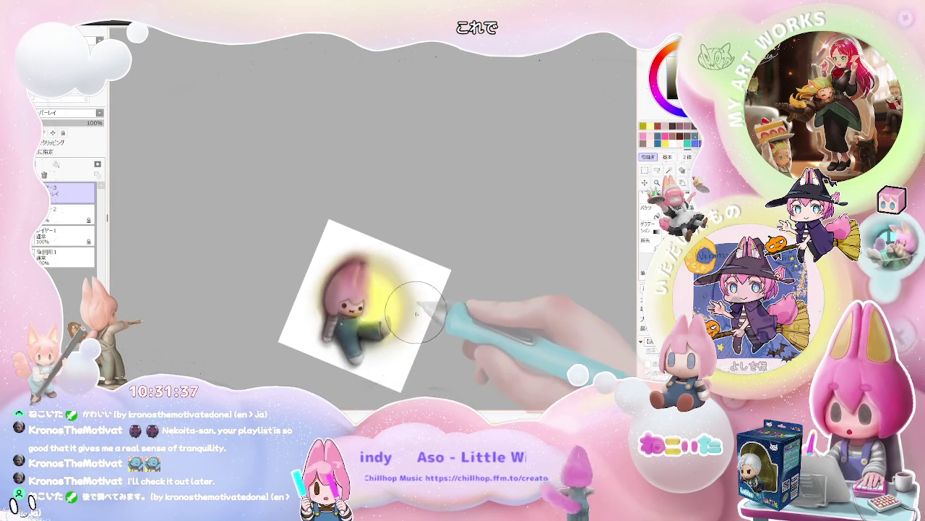
key(plus)
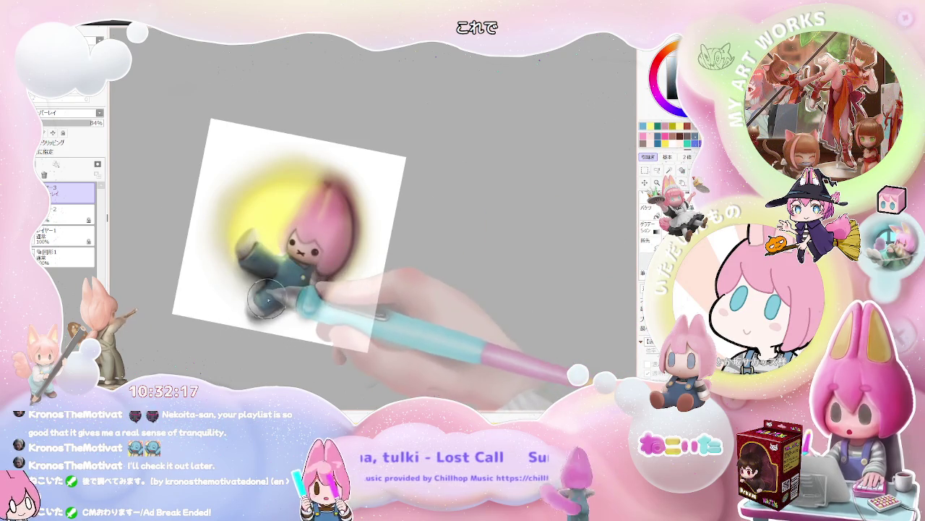
mouse_move(291, 289)
mouse_down()
mouse_move(262, 296)
mouse_move(288, 272)
mouse_up()
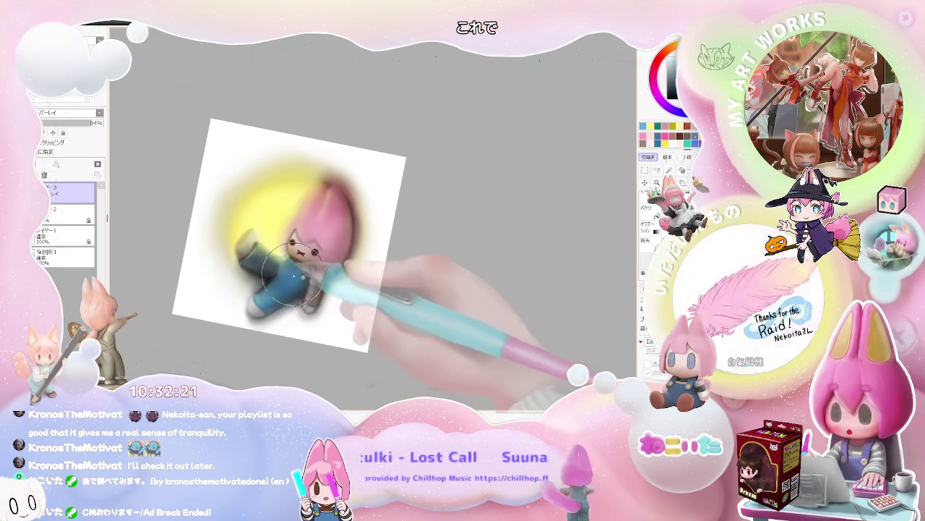
key(ctrl+z)
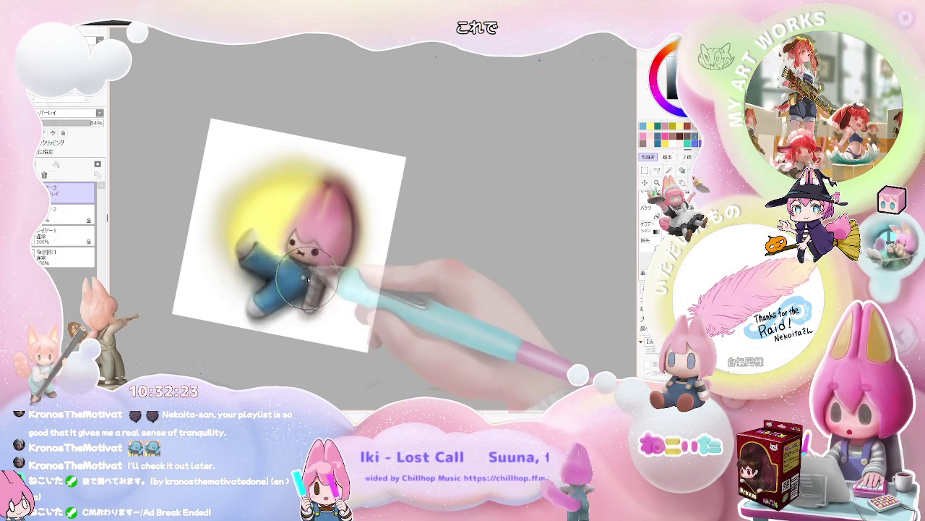
Rotate and zoom the artwork view through several tilts until nearly upright
scroll(303, 269, down, 2)
drag(303, 269, 413, 297)
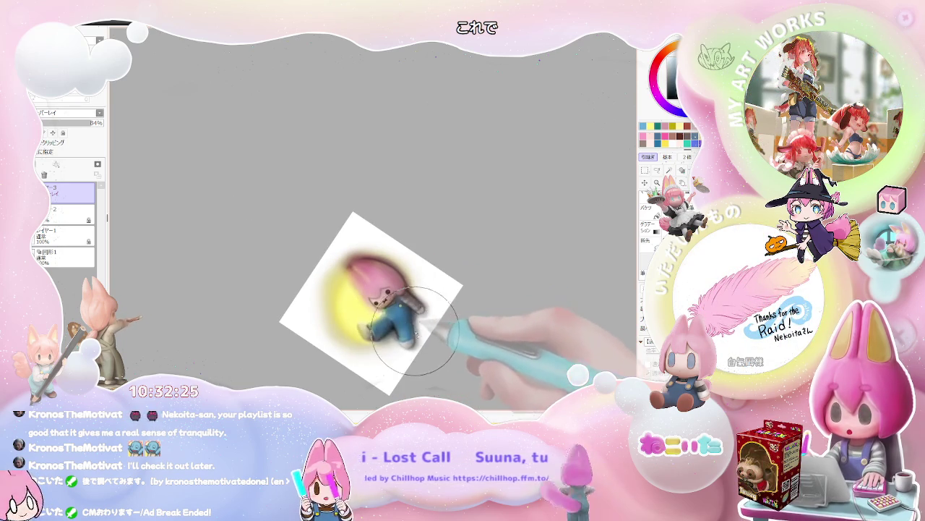
scroll(382, 362, up, 2)
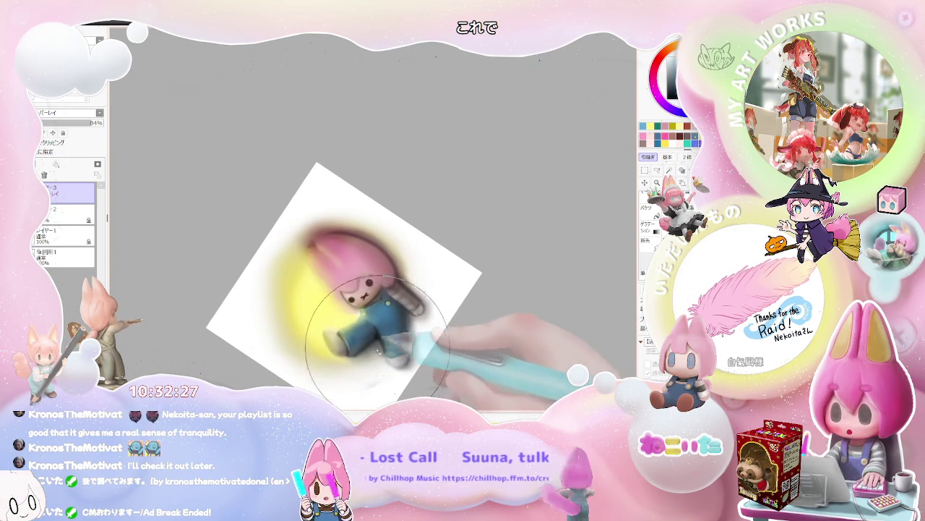
scroll(442, 325, down, 2)
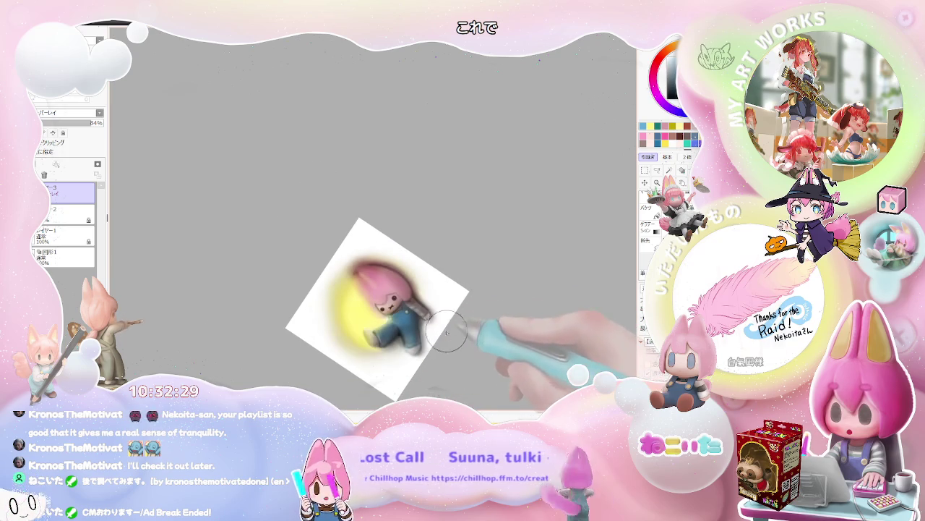
drag(441, 325, 303, 278)
scroll(304, 278, up, 2)
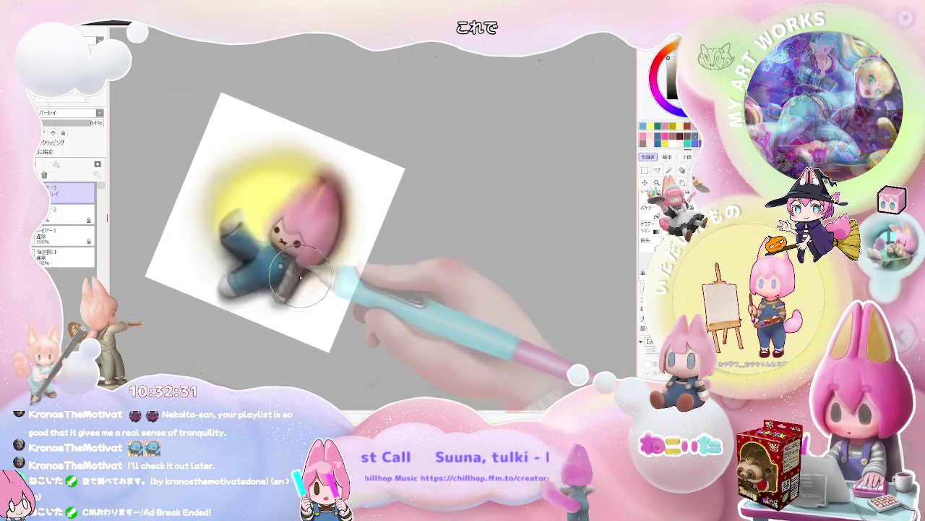
scroll(303, 279, up, 2)
scroll(287, 300, down, 2)
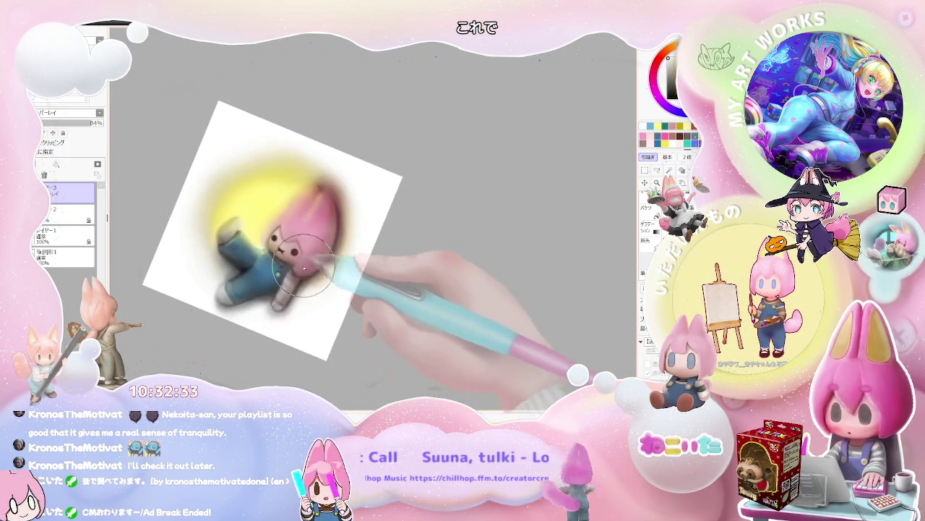
drag(303, 272, 298, 207)
scroll(298, 208, up, 2)
scroll(299, 208, up, 1)
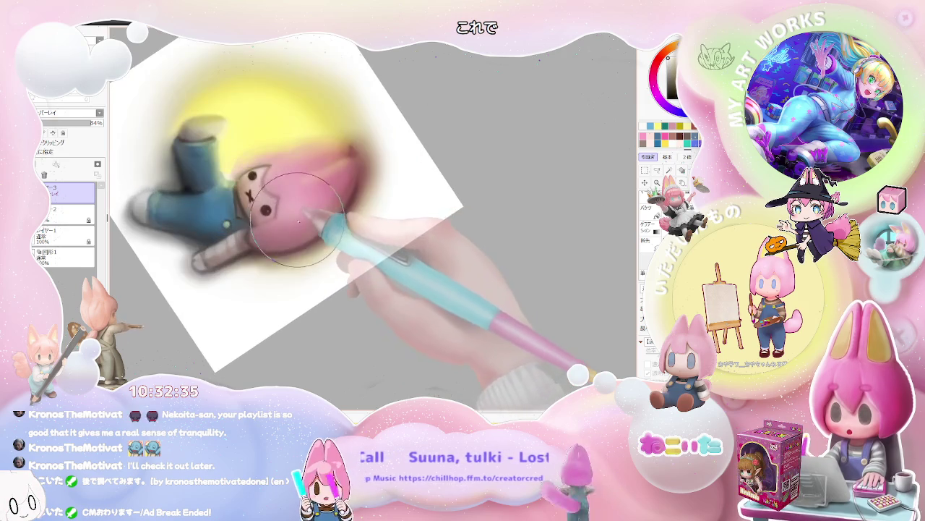
scroll(312, 205, down, 3)
drag(434, 223, 450, 304)
Mirror the view to check it, return it upright, shift the page left, and select layers 2, 1, 図形1 with layer 3
key(h)
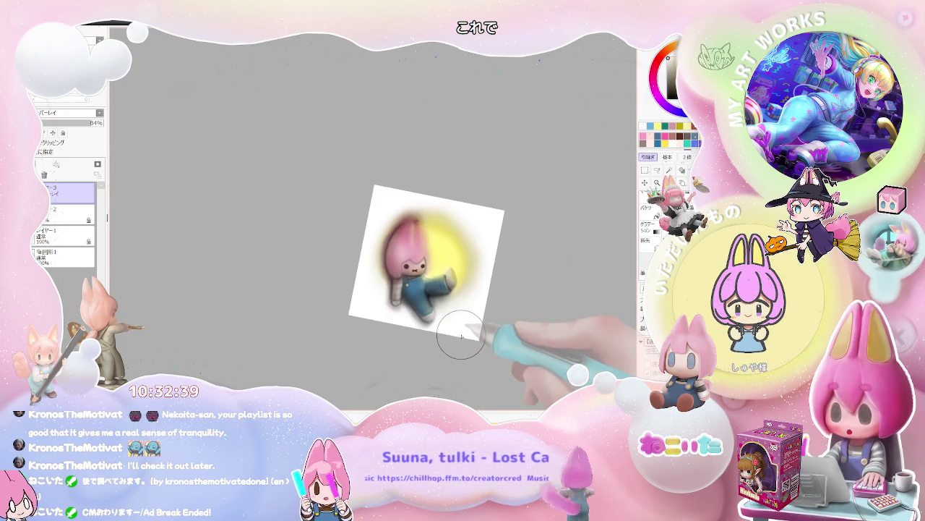
drag(461, 336, 369, 261)
scroll(370, 256, up, 2)
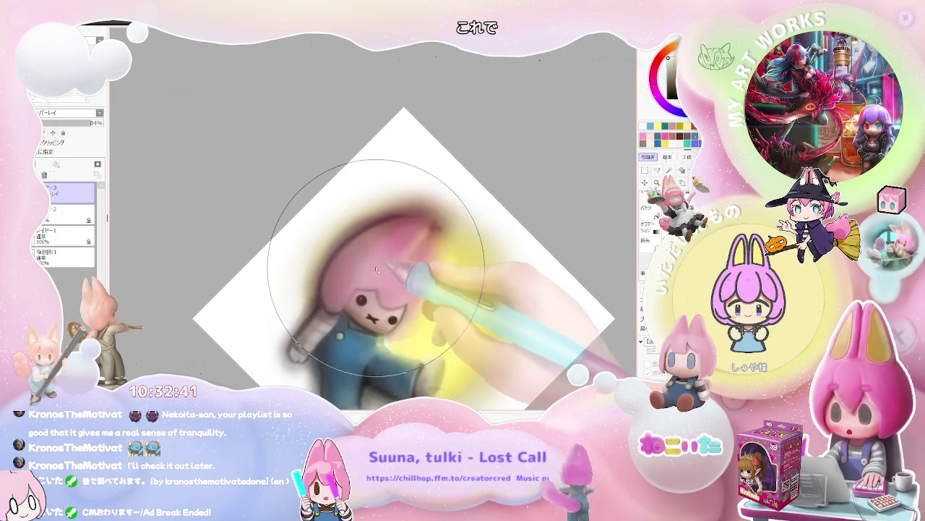
scroll(386, 266, down, 3)
scroll(463, 260, down, 1)
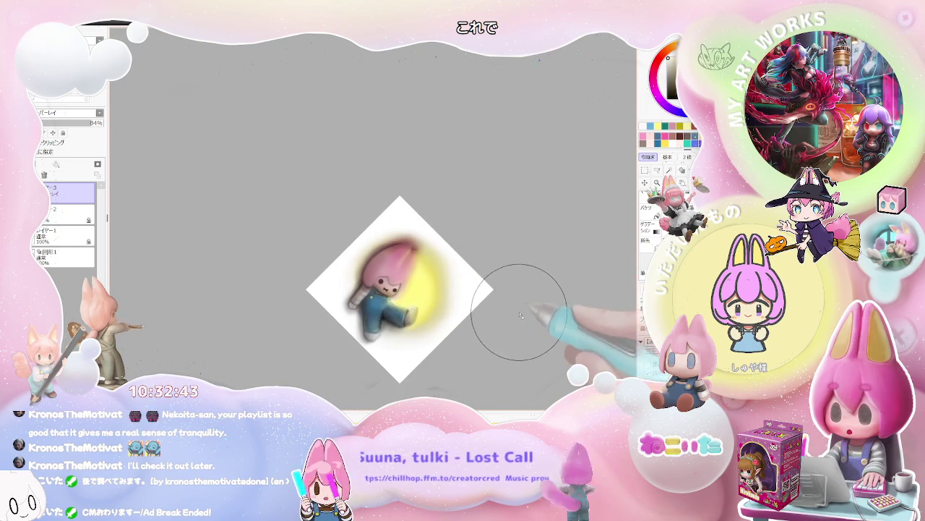
scroll(423, 282, up, 3)
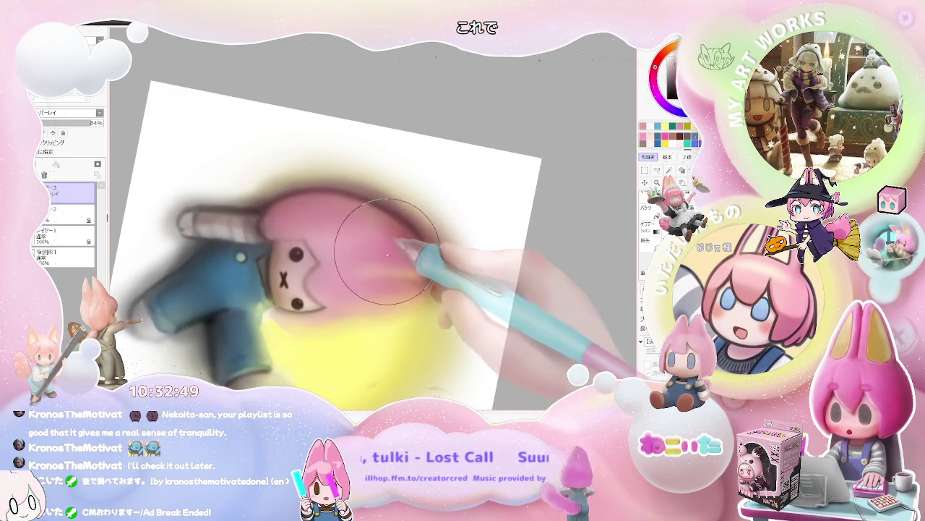
scroll(391, 268, down, 1)
scroll(386, 277, down, 1)
scroll(385, 277, down, 1)
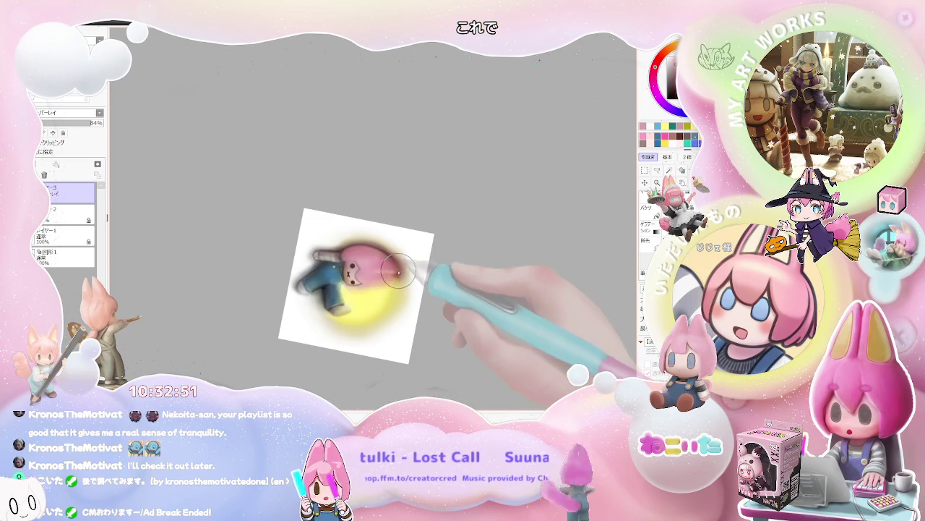
scroll(362, 275, up, 2)
scroll(327, 277, up, 1)
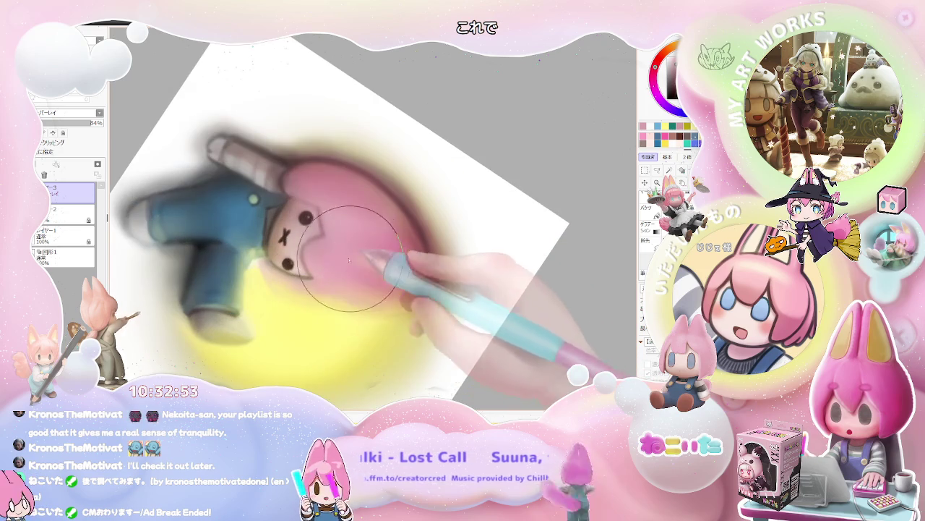
scroll(353, 261, down, 1)
scroll(354, 262, down, 1)
scroll(352, 246, down, 1)
scroll(353, 231, up, 2)
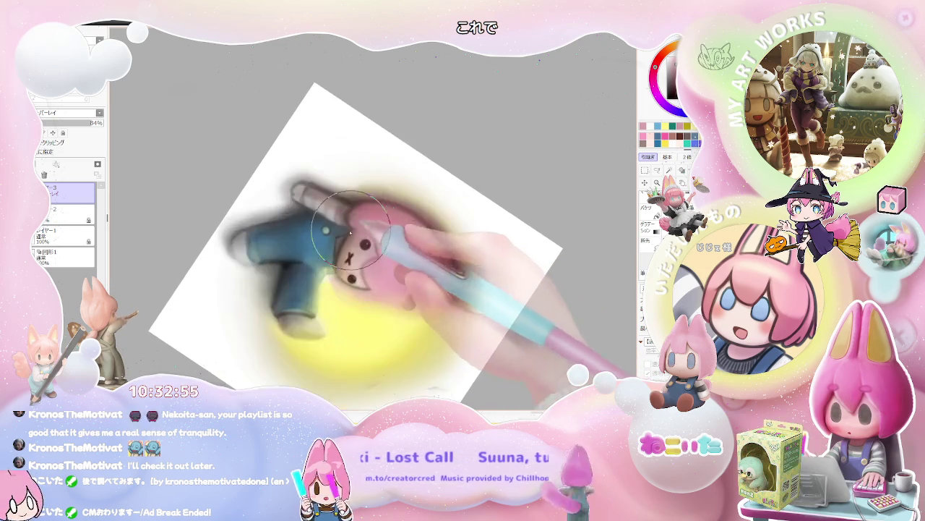
scroll(354, 231, up, 2)
scroll(327, 263, down, 1)
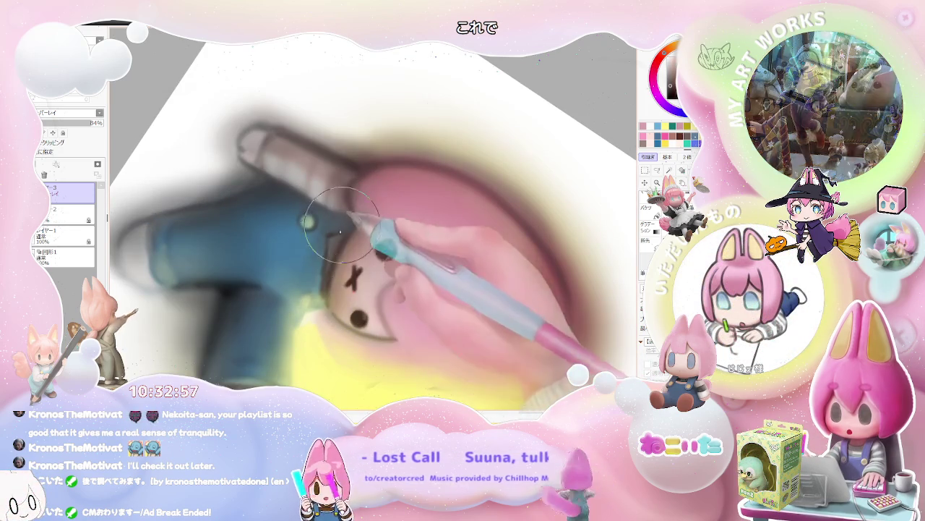
scroll(372, 210, down, 1)
scroll(376, 207, down, 2)
scroll(398, 266, down, 1)
key(Delete)
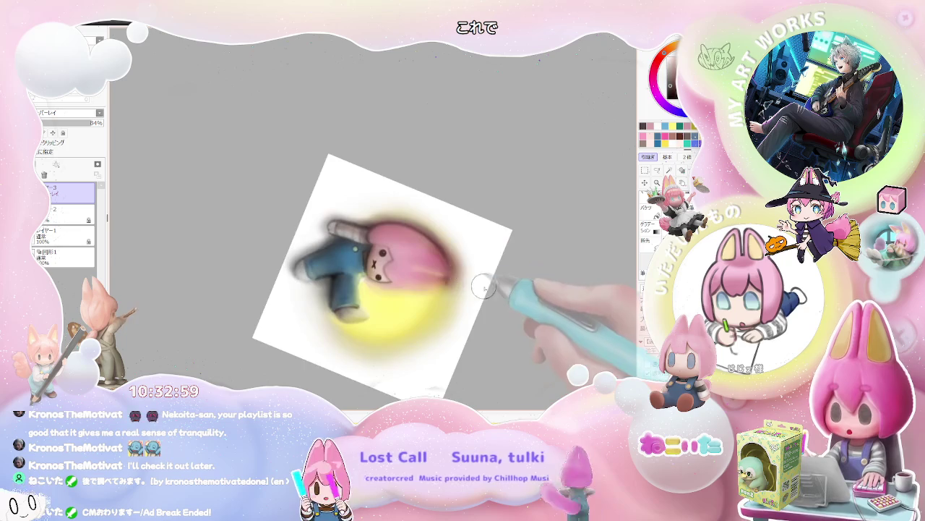
key(Delete)
key(Delete)
scroll(503, 303, down, 1)
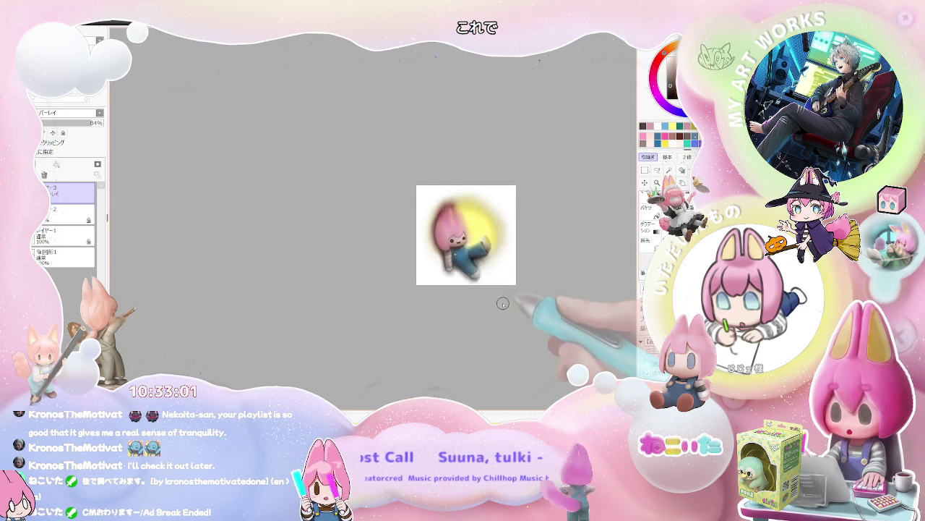
scroll(506, 308, down, 1)
drag(499, 311, 340, 310)
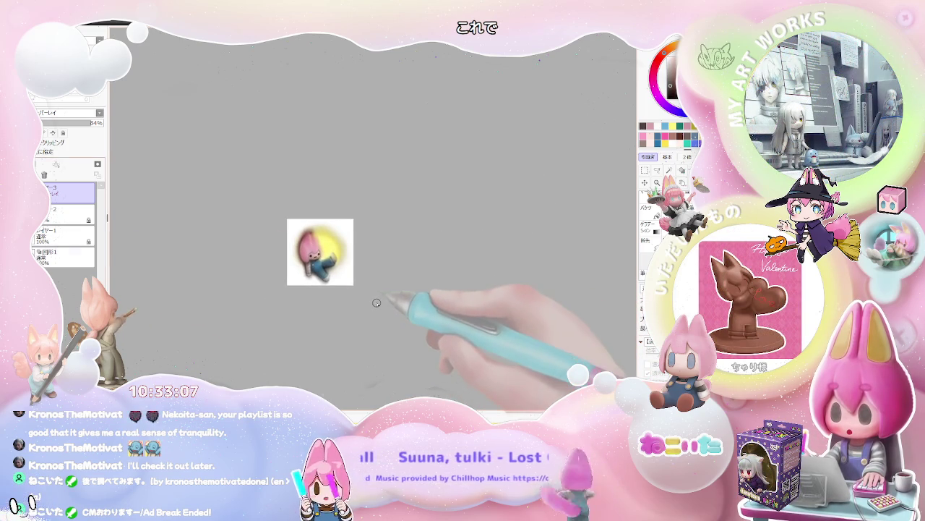
shift+click(69, 255)
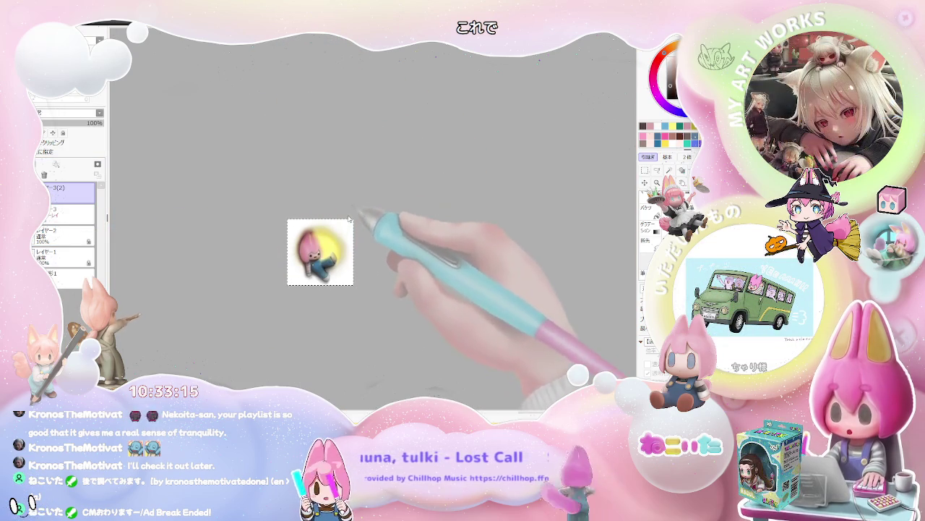
In the wide banner document, shrink the left character layer and move it to the lower-right corner
key(ctrl+Tab)
key(ctrl+Tab)
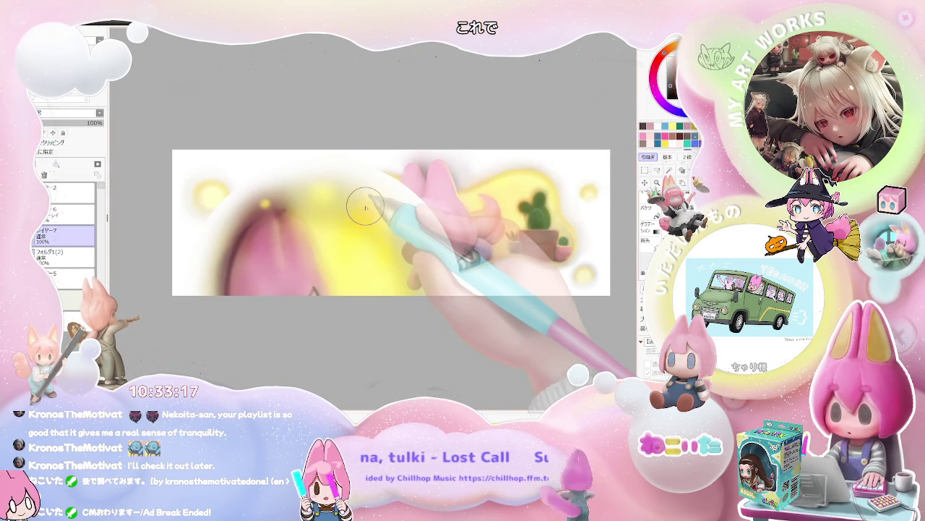
key(ctrl+t)
mouse_move(506, 376)
mouse_down()
mouse_move(445, 349)
mouse_move(373, 267)
mouse_up()
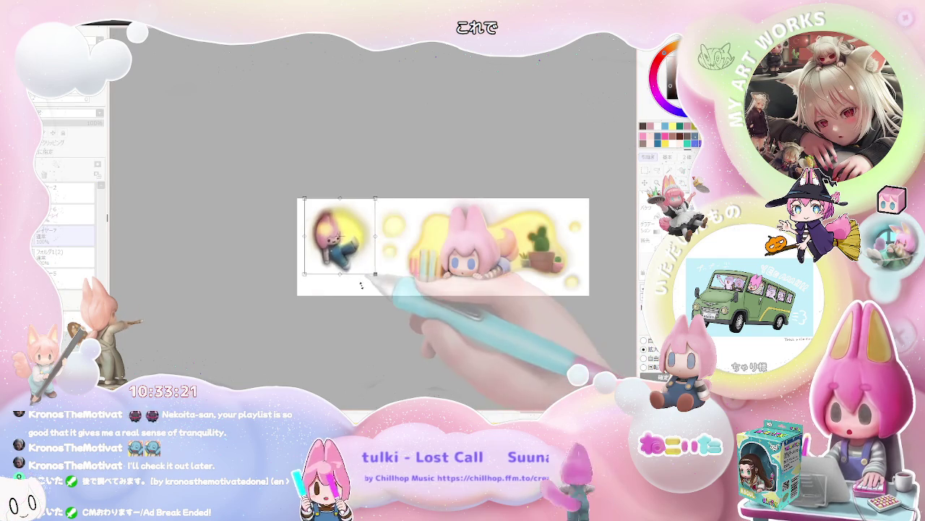
drag(347, 235, 355, 290)
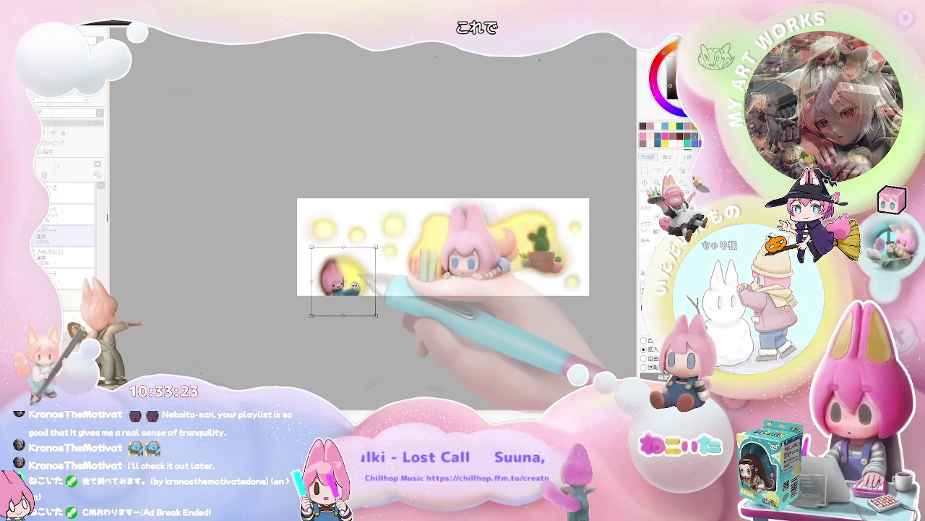
mouse_move(376, 320)
mouse_down()
mouse_move(392, 332)
mouse_move(368, 311)
mouse_up()
drag(450, 332, 387, 302)
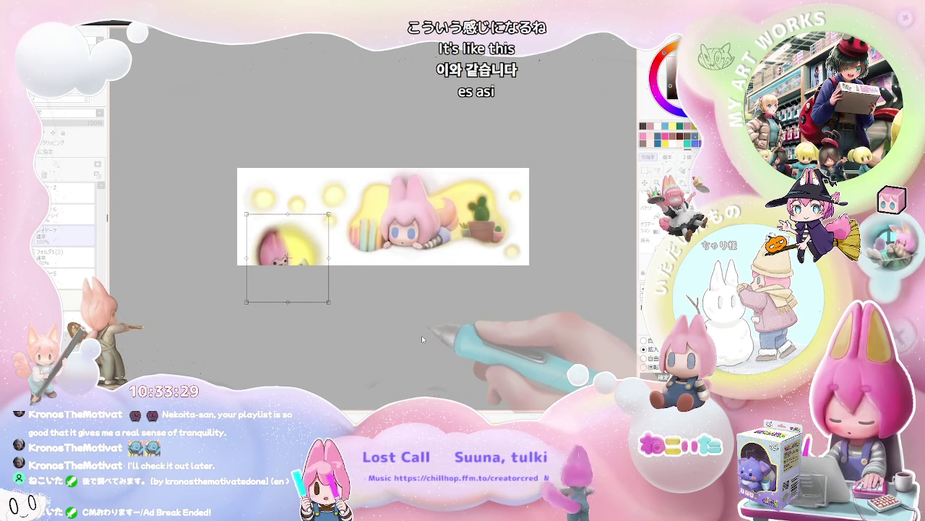
key(Return)
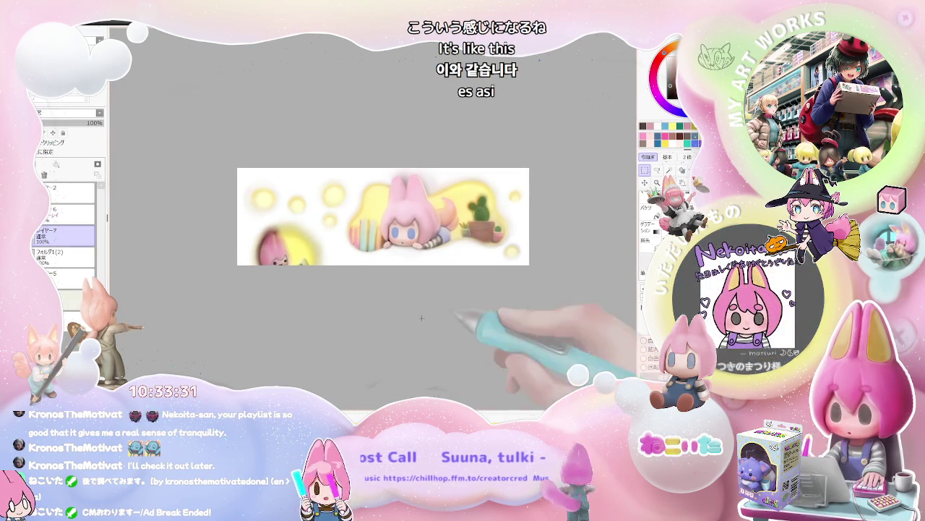
scroll(305, 297, up, 2)
scroll(305, 297, up, 1)
scroll(300, 299, down, 1)
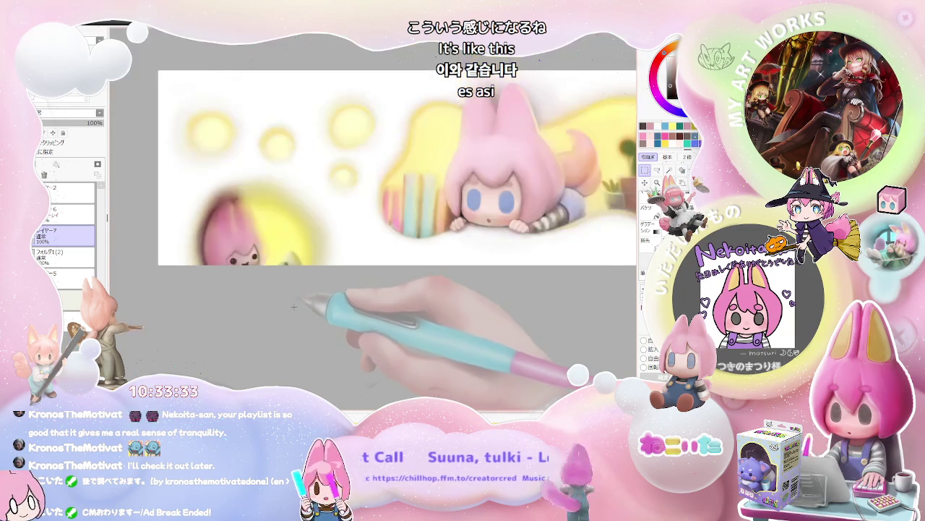
scroll(293, 302, down, 1)
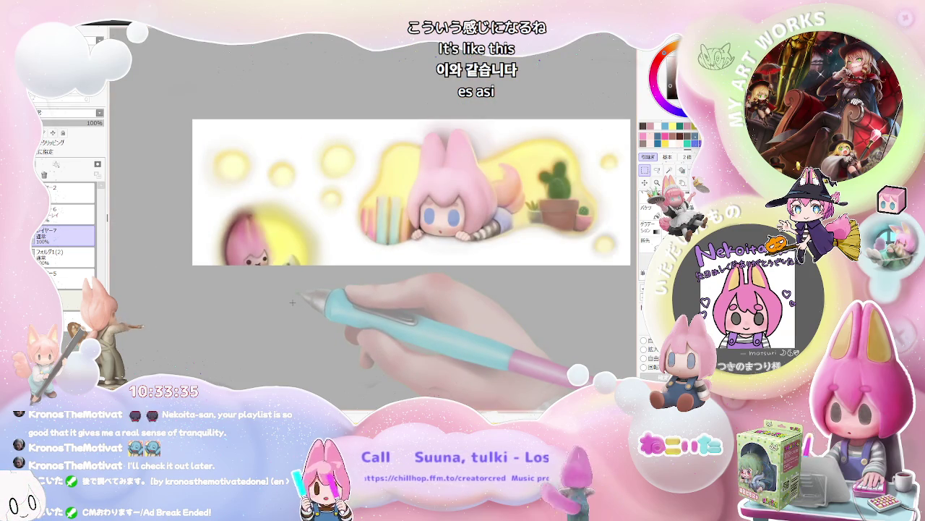
scroll(285, 293, up, 1)
scroll(268, 260, down, 1)
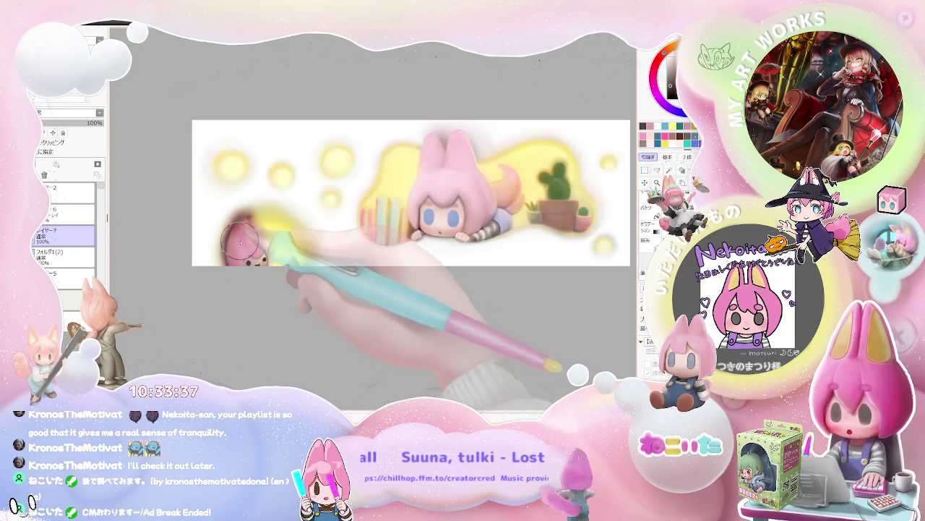
scroll(256, 244, up, 1)
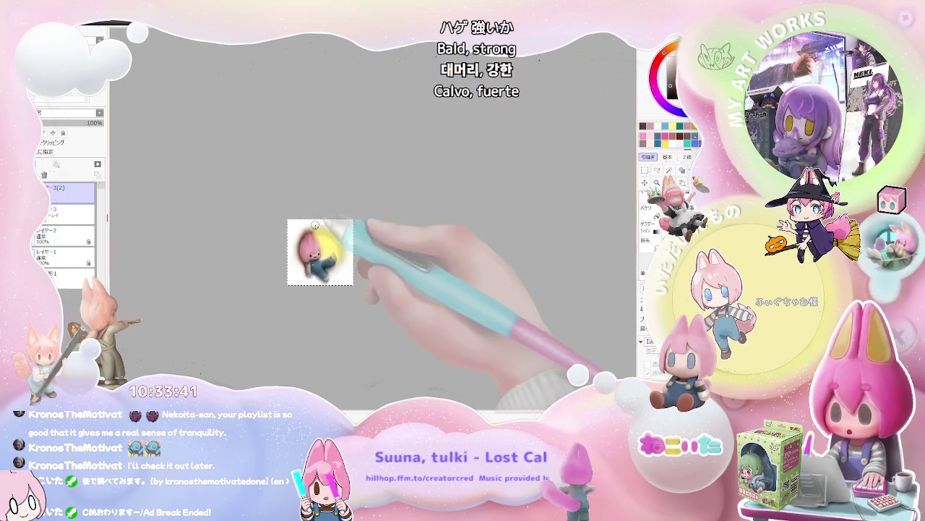
Switch to the square chibi document and make レイヤー2 the active layer
key(ctrl+Tab)
scroll(312, 232, up, 1)
scroll(313, 233, up, 1)
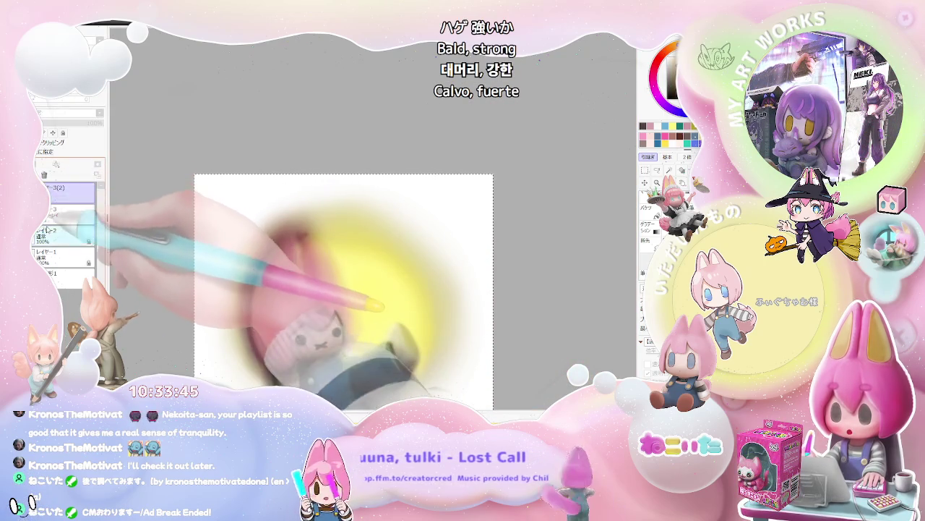
click(63, 235)
scroll(272, 257, up, 1)
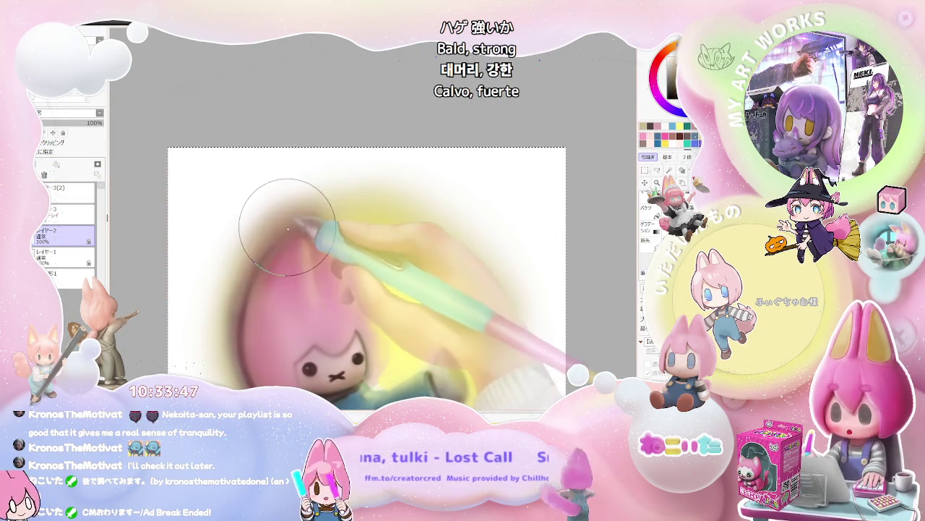
scroll(312, 288, down, 1)
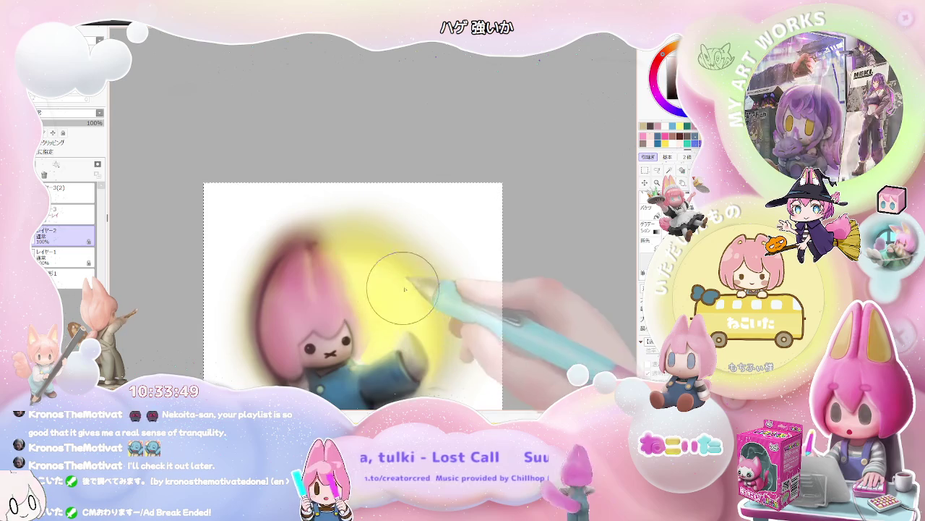
Tilt the view about 22° clockwise and select the overlay layer below 3(2)
key(End)
scroll(219, 281, up, 1)
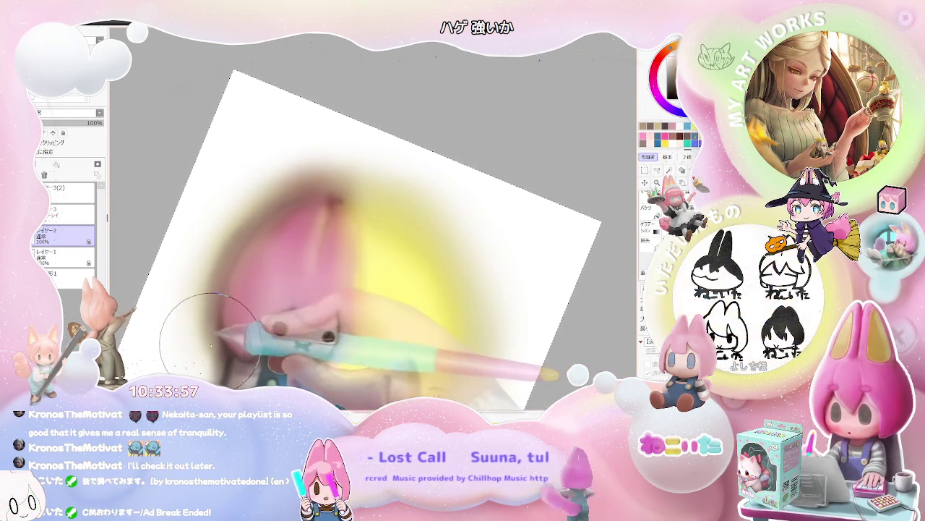
scroll(340, 195, down, 2)
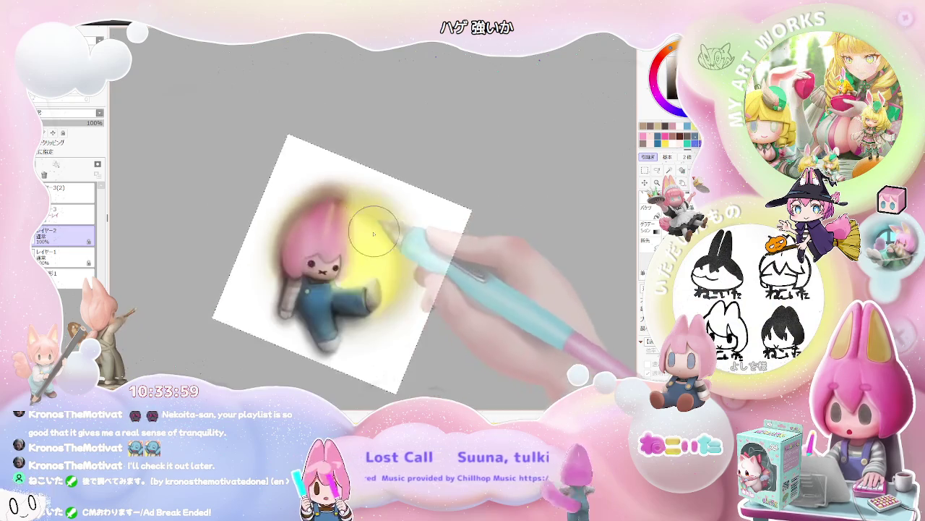
scroll(312, 258, up, 1)
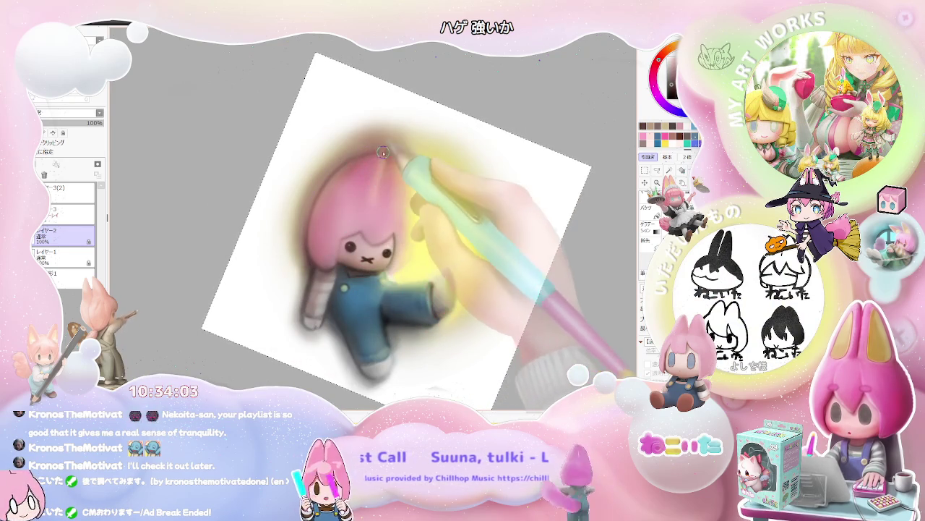
scroll(387, 188, down, 3)
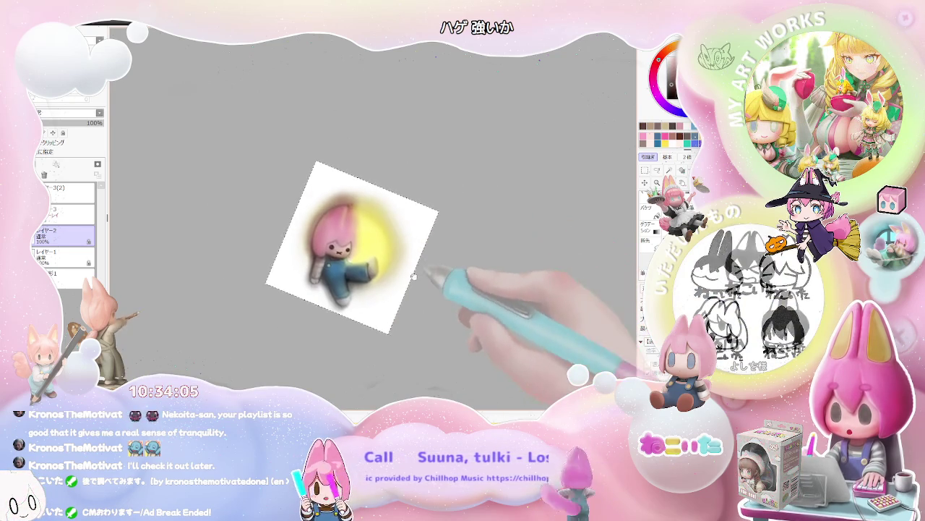
scroll(353, 240, up, 3)
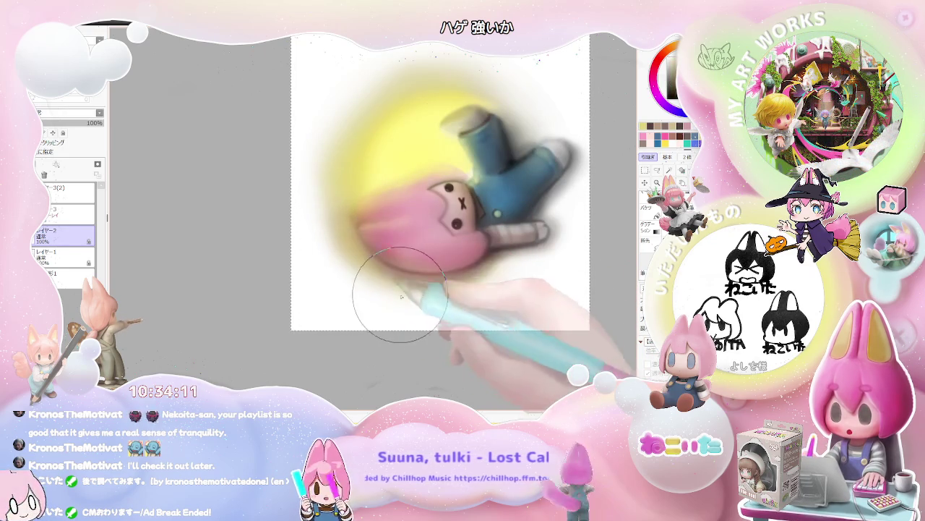
scroll(388, 299, down, 3)
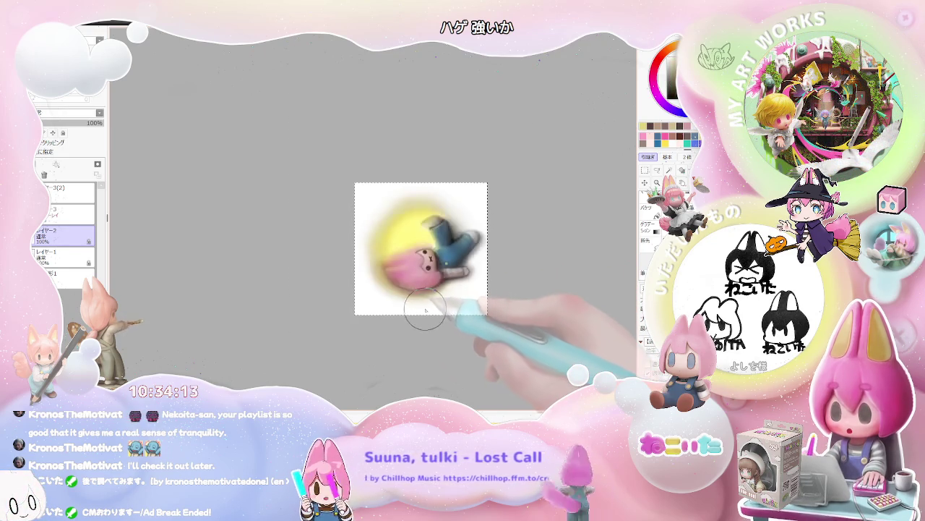
scroll(354, 321, up, 2)
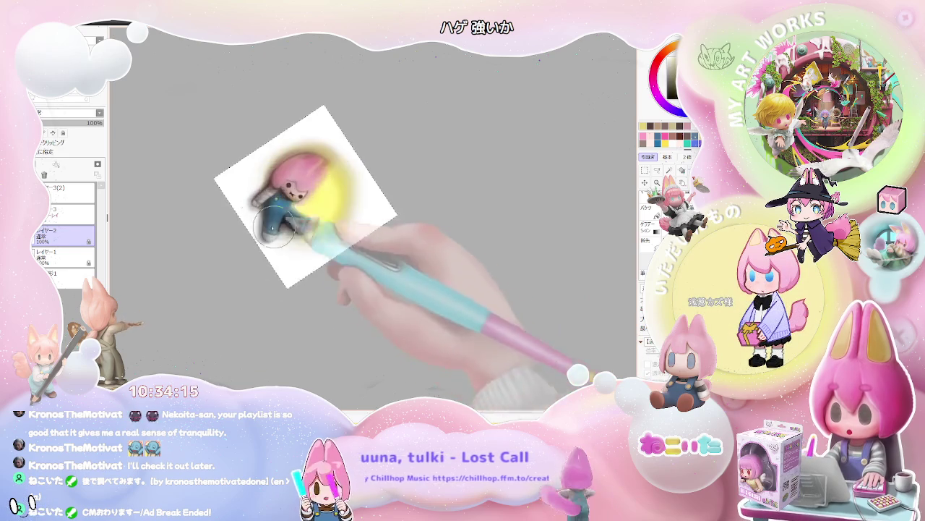
click(73, 216)
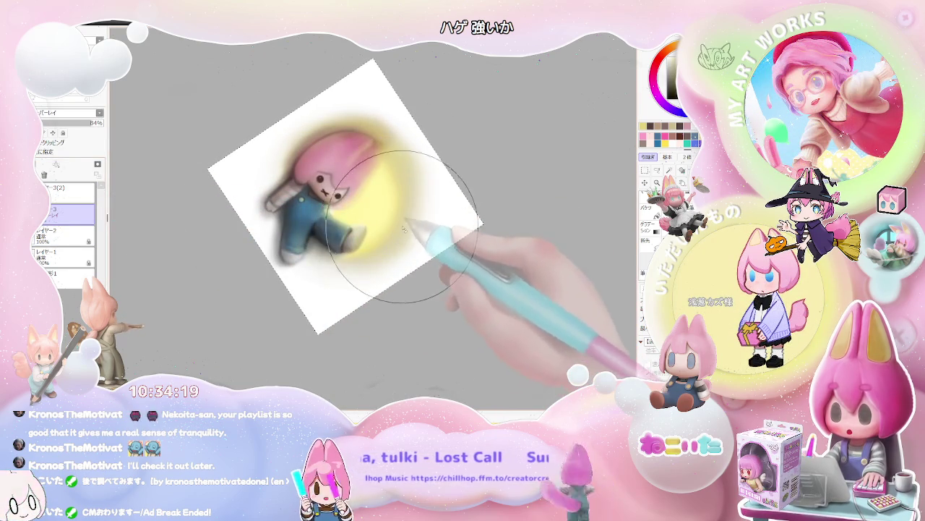
Rotate the tilted canvas view back to upright and level at 0°
scroll(351, 214, down, 2)
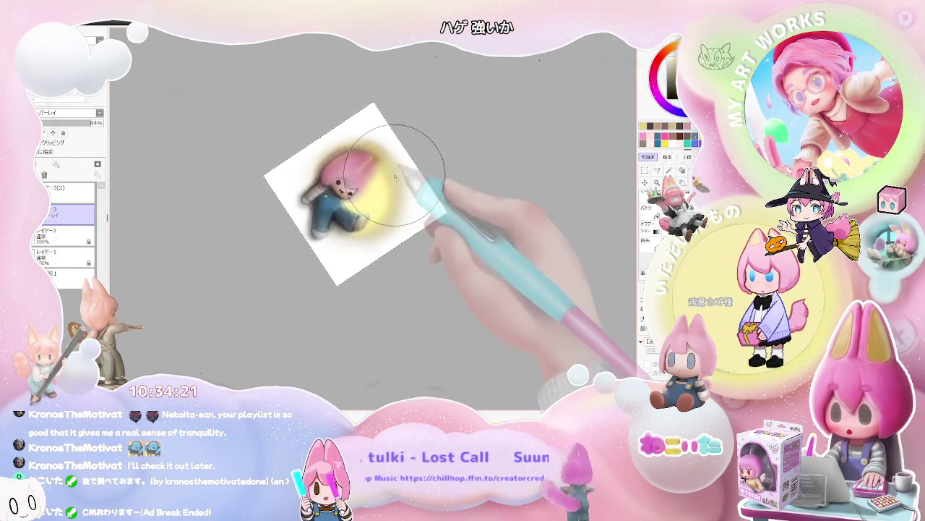
scroll(393, 155, down, 1)
scroll(430, 169, down, 1)
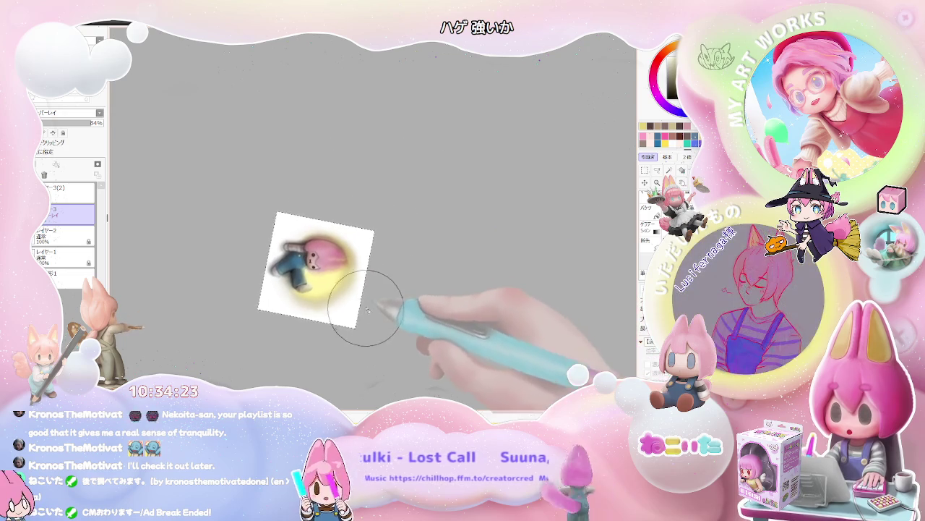
scroll(330, 248, up, 1)
scroll(336, 244, up, 1)
scroll(316, 237, up, 1)
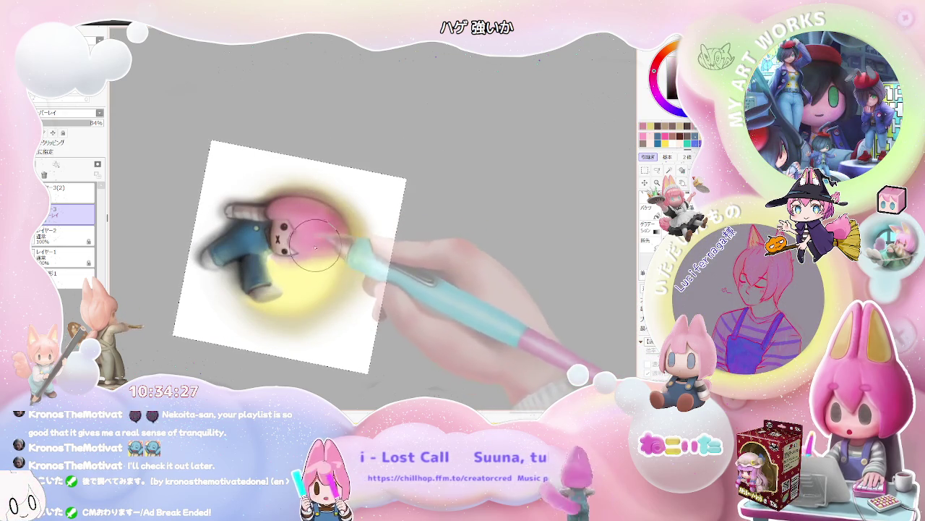
scroll(347, 246, down, 2)
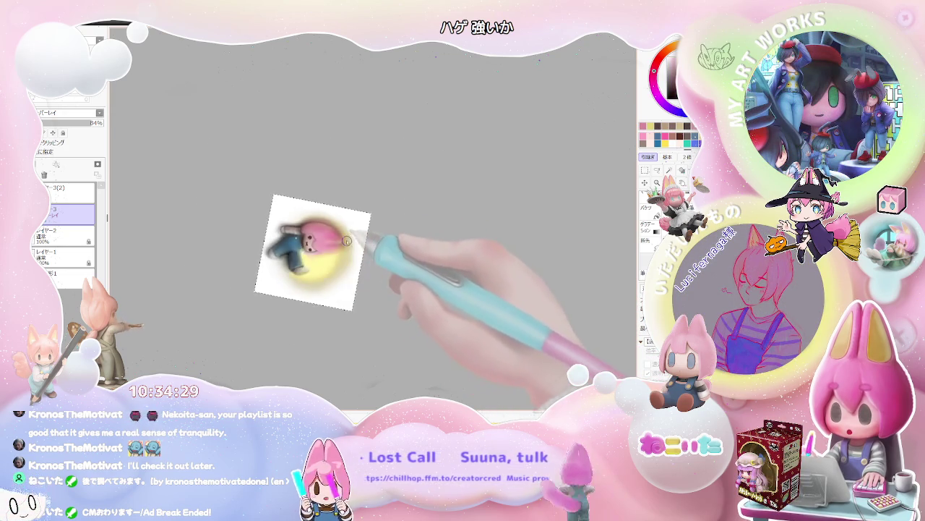
scroll(362, 241, down, 1)
scroll(365, 237, up, 1)
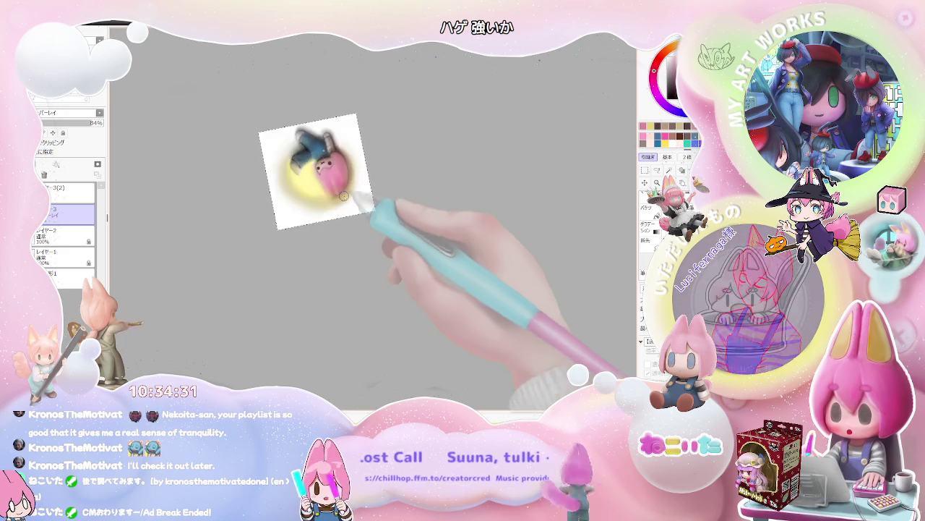
scroll(340, 210, up, 1)
scroll(318, 173, up, 1)
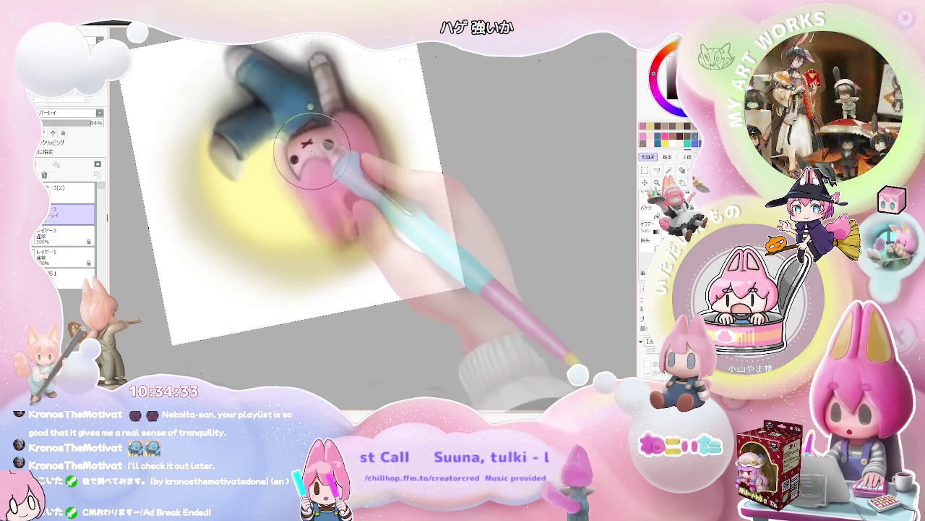
scroll(333, 170, down, 1)
mouse_move(356, 181)
mouse_down()
mouse_move(458, 224)
mouse_move(489, 271)
mouse_move(424, 279)
mouse_move(363, 248)
mouse_up()
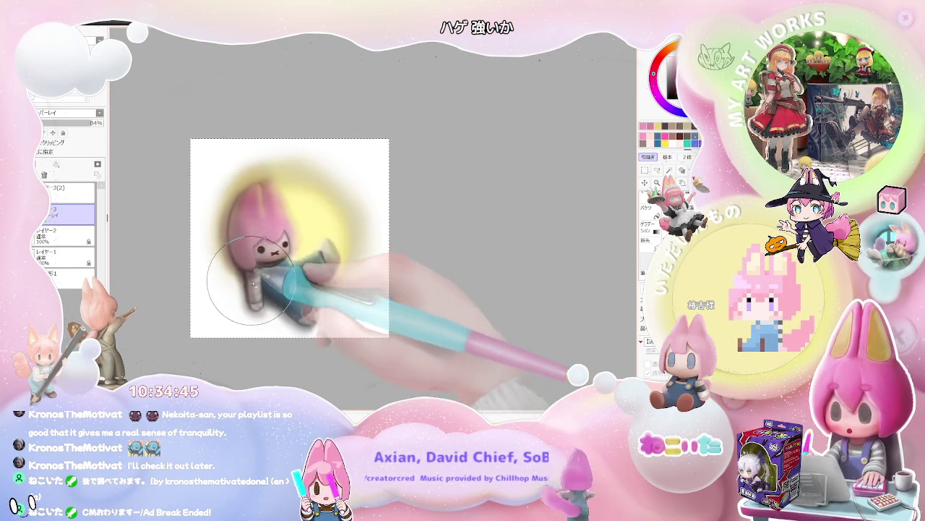
Increase the brush size well above 49.0
scroll(276, 293, down, 1)
scroll(261, 233, up, 2)
drag(237, 229, 248, 235)
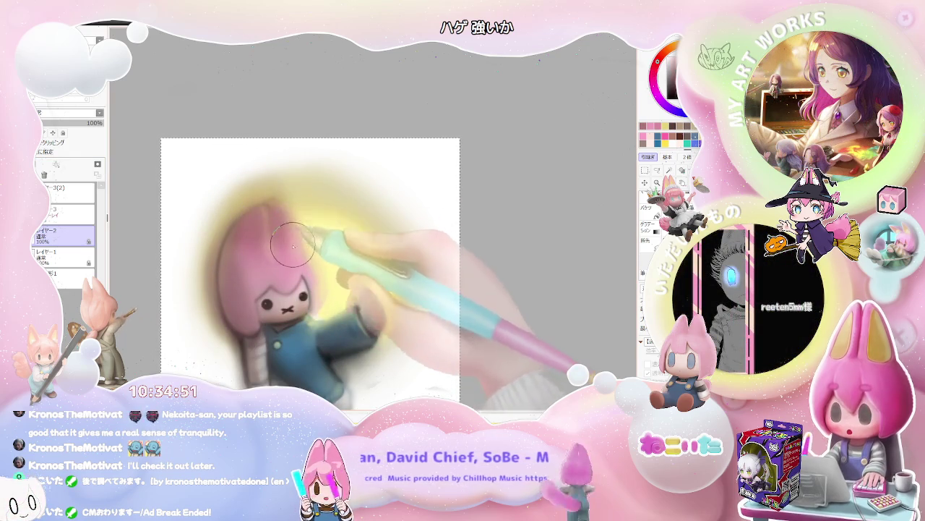
Tilt the canvas view back and forth, about 20° clockwise then 30° counter-clockwise
scroll(296, 248, down, 3)
scroll(296, 248, down, 1)
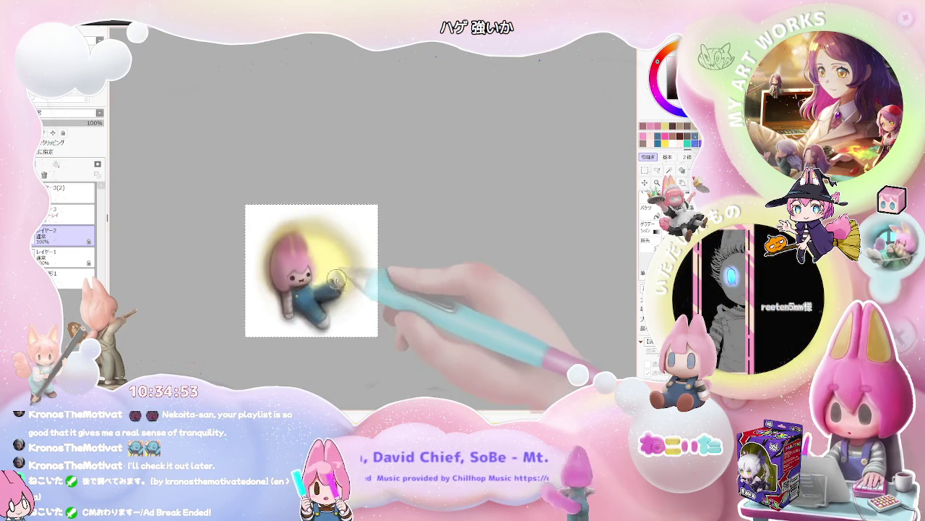
key(Delete)
key(Delete)
scroll(307, 308, up, 2)
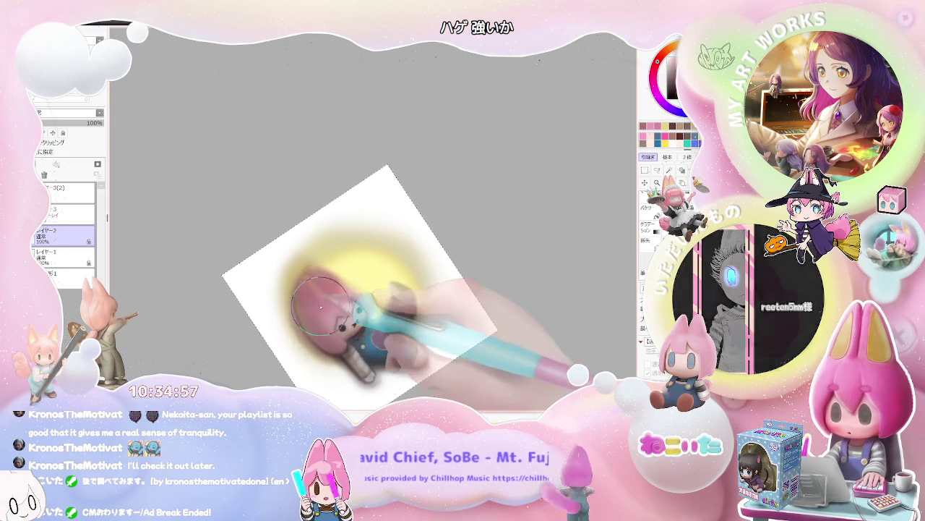
scroll(336, 333, down, 2)
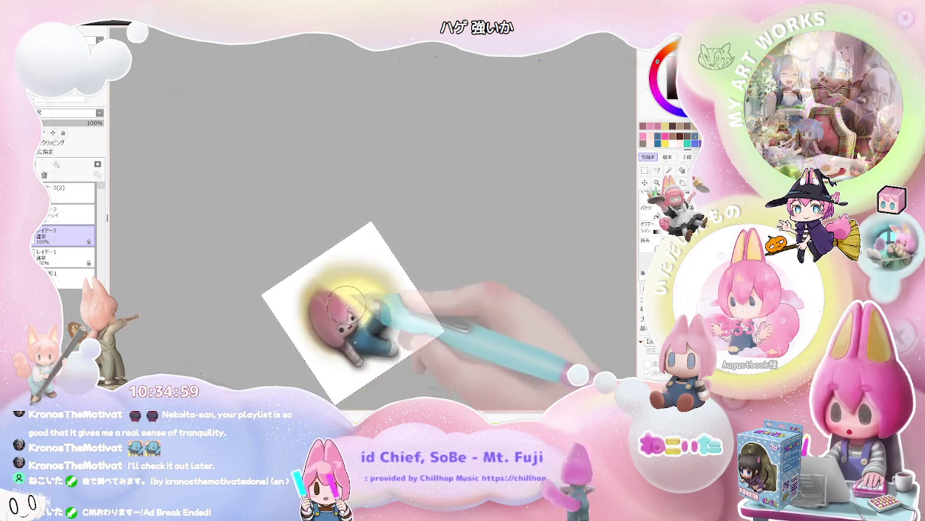
key(End)
key(End)
key(End)
scroll(369, 295, down, 1)
scroll(368, 294, down, 1)
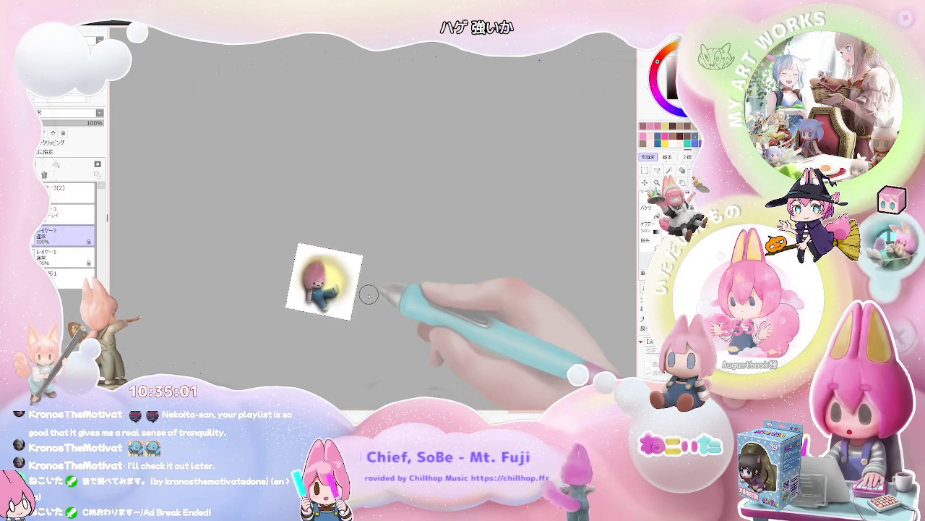
scroll(366, 293, up, 3)
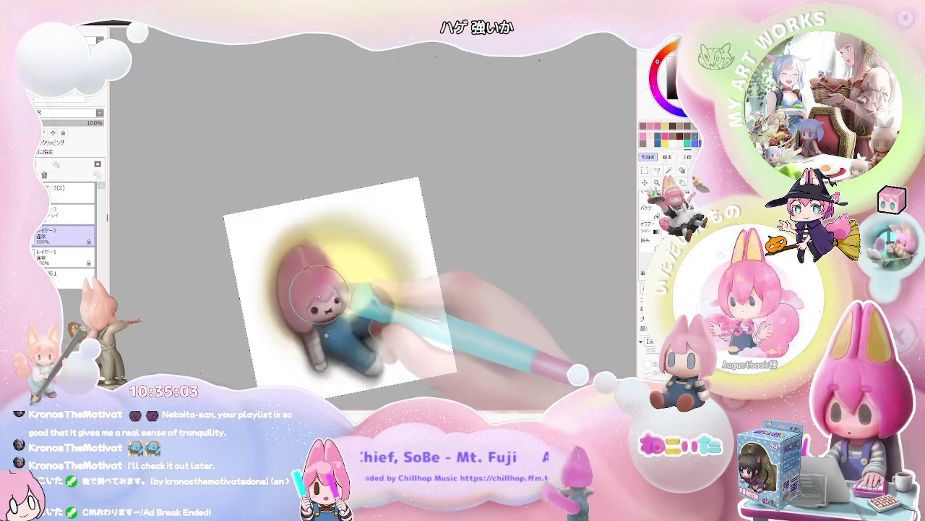
scroll(332, 288, up, 1)
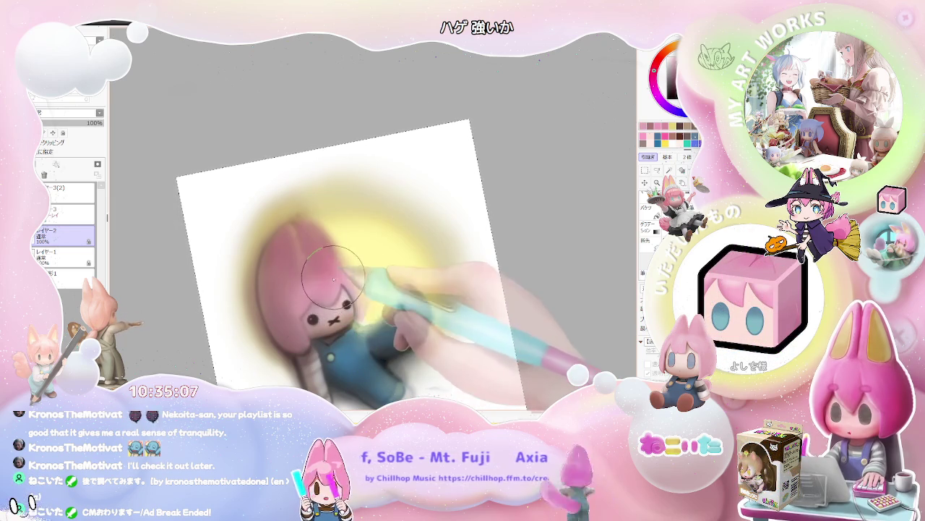
scroll(335, 278, down, 2)
scroll(379, 265, down, 2)
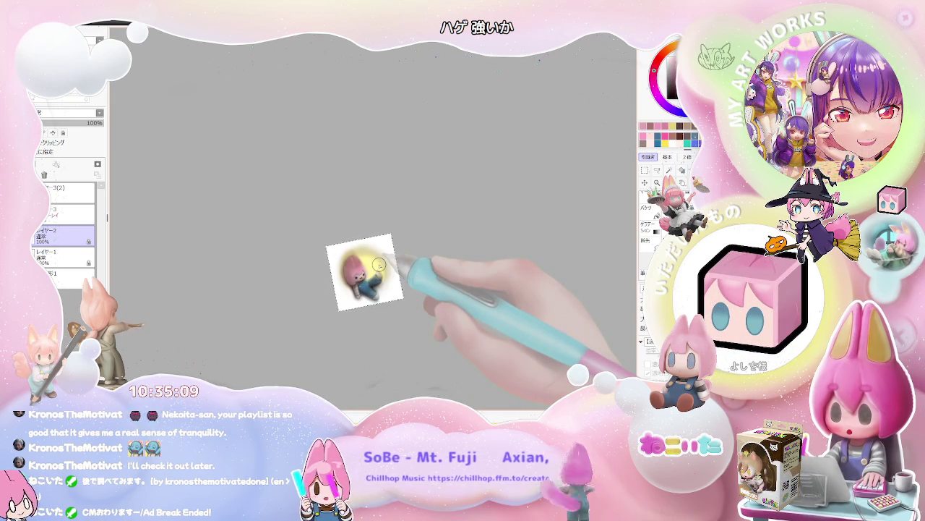
key(End)
scroll(346, 269, up, 2)
scroll(334, 268, up, 2)
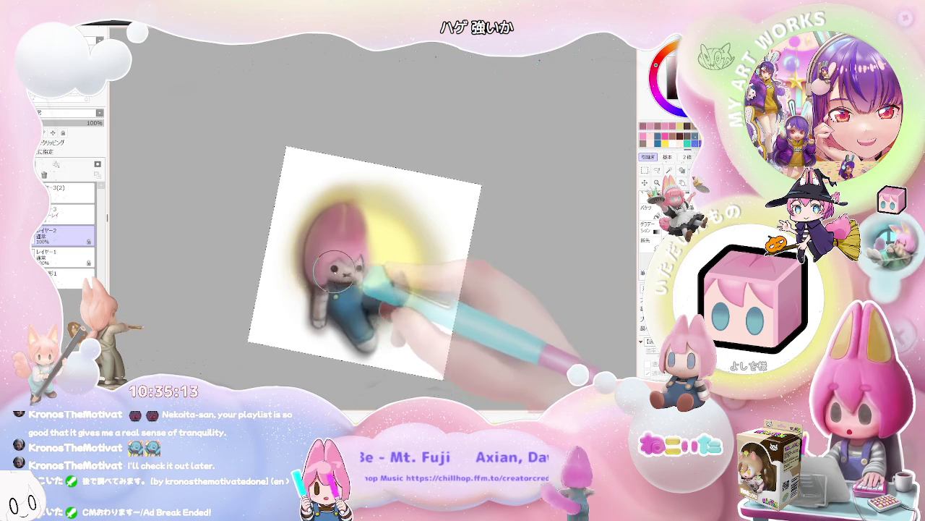
scroll(339, 253, down, 2)
scroll(356, 254, down, 1)
key(Delete)
key(Delete)
Zoom in on the chibi character and center its face in the view
scroll(357, 254, up, 2)
scroll(333, 239, up, 2)
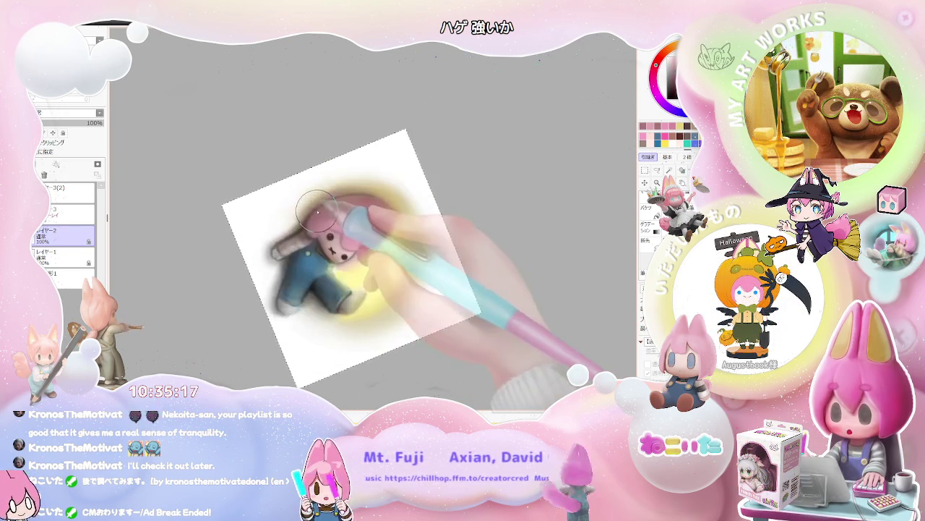
scroll(289, 217, up, 2)
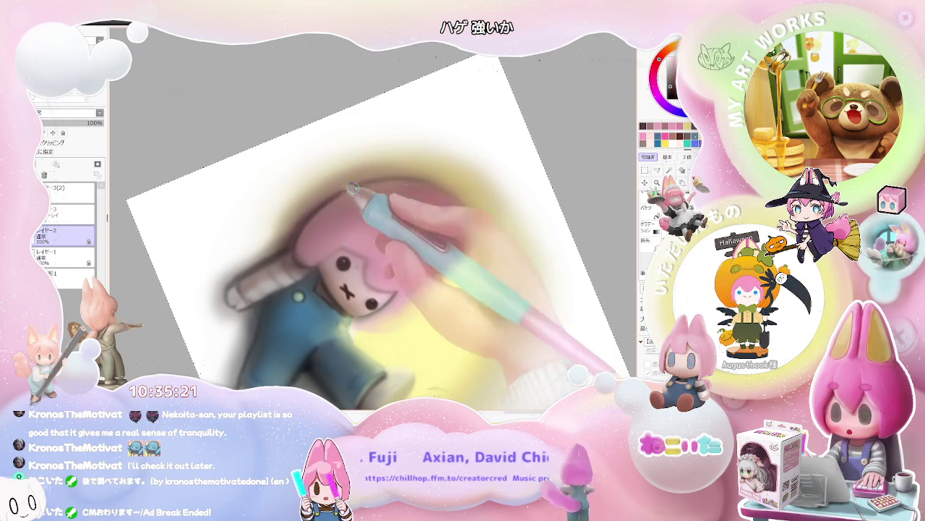
scroll(434, 177, down, 2)
scroll(439, 173, down, 2)
scroll(438, 173, down, 1)
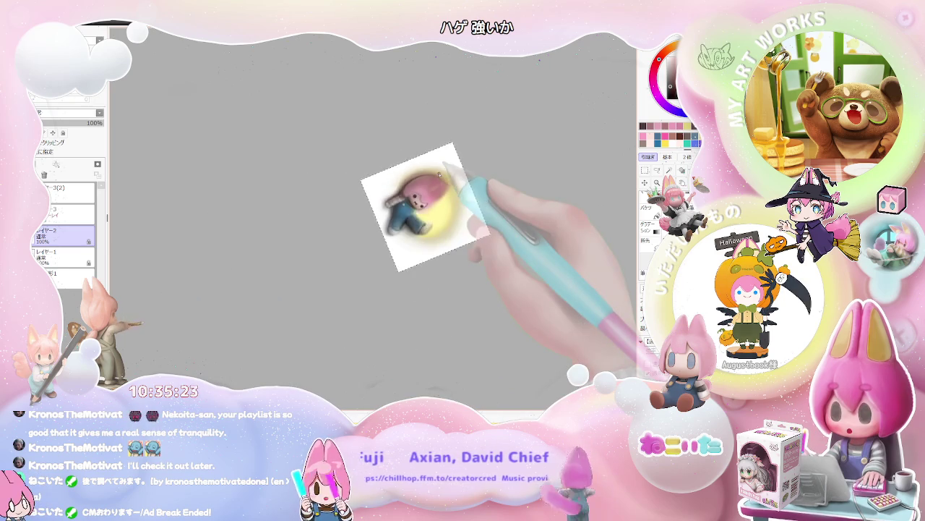
scroll(439, 173, down, 1)
scroll(439, 174, down, 1)
scroll(439, 173, down, 1)
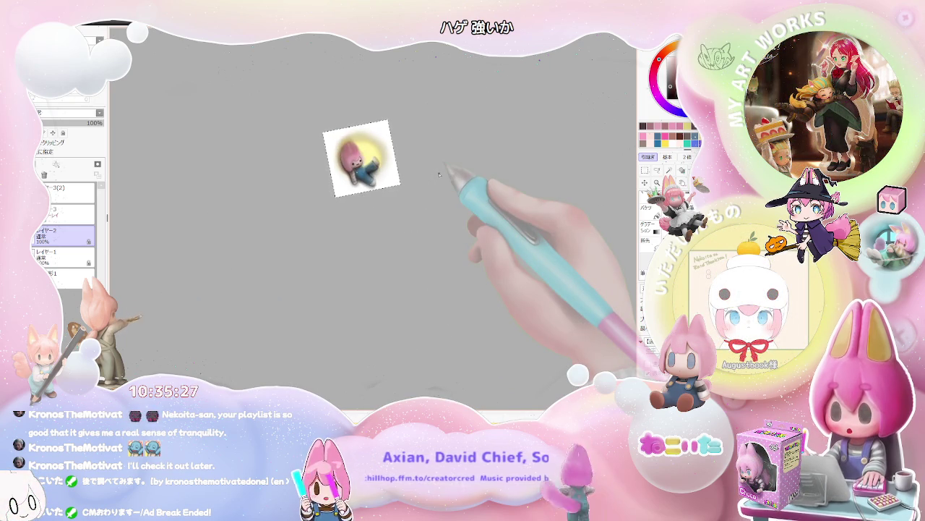
scroll(439, 173, up, 1)
scroll(439, 173, down, 1)
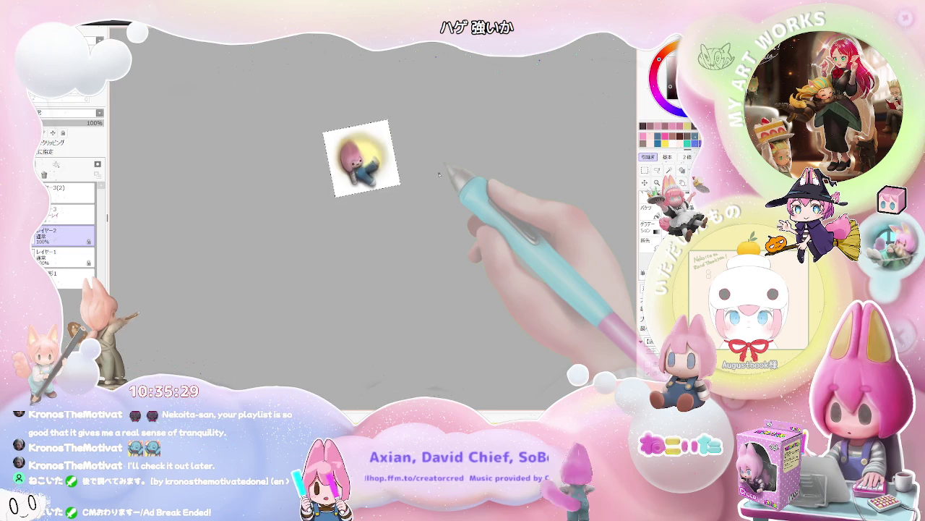
drag(403, 244, 372, 325)
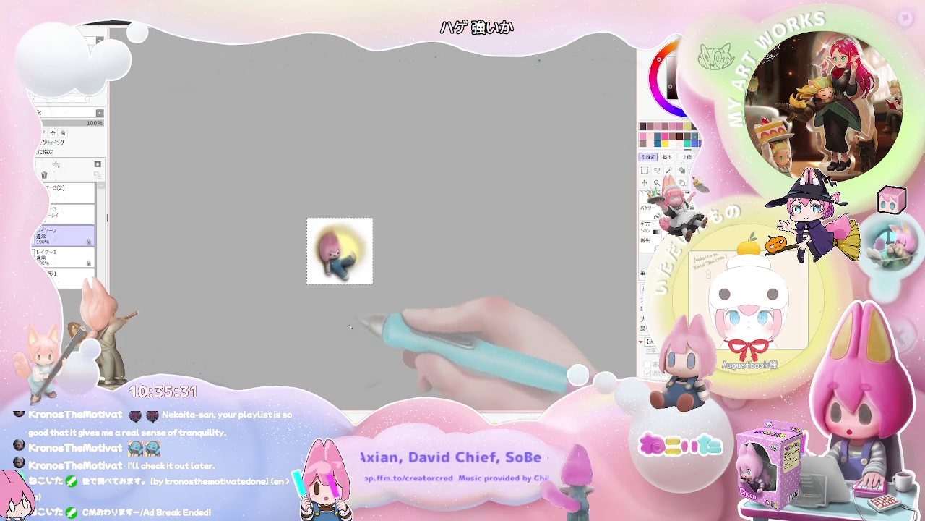
scroll(310, 310, up, 1)
scroll(350, 259, up, 2)
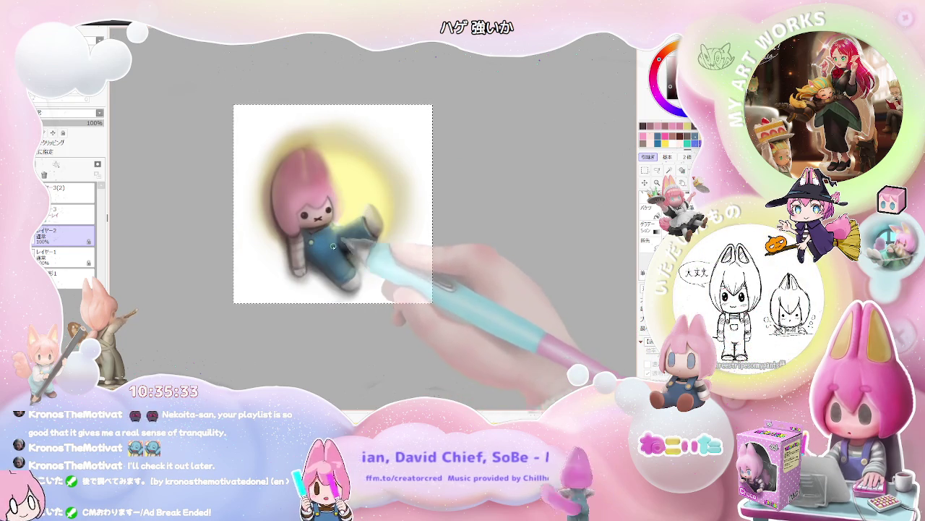
scroll(326, 214, up, 2)
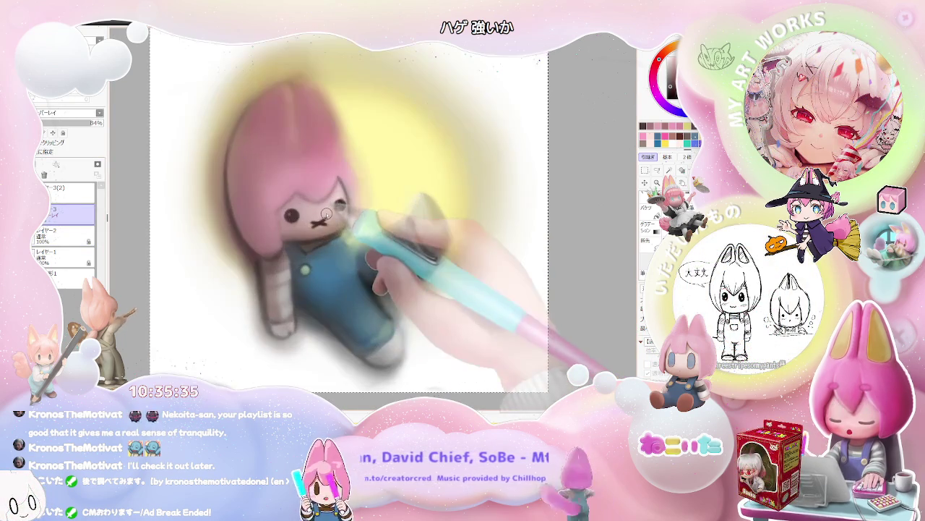
Draw a small dark mouth stroke on the chibi's face
scroll(318, 212, up, 1)
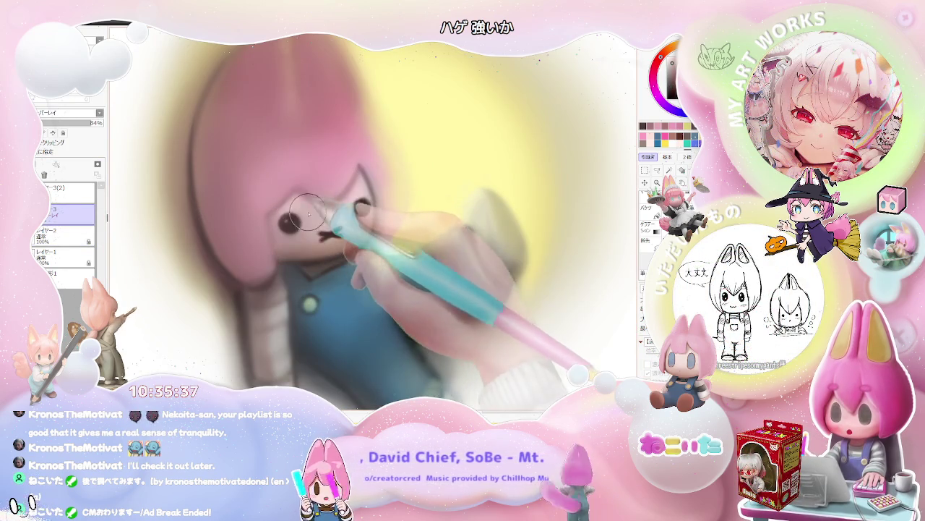
mouse_move(303, 234)
mouse_down()
mouse_move(327, 218)
mouse_move(332, 234)
mouse_up()
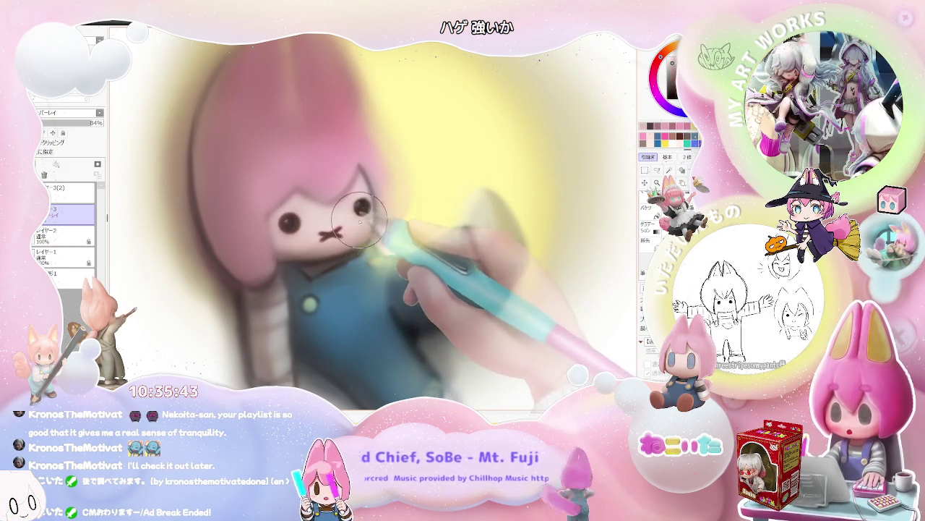
key(minus)
key(minus)
key(minus)
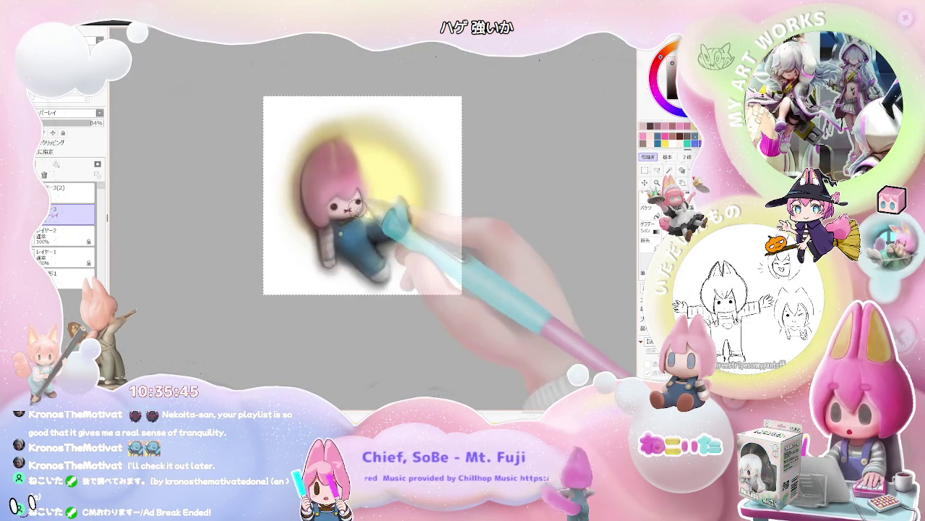
key(minus)
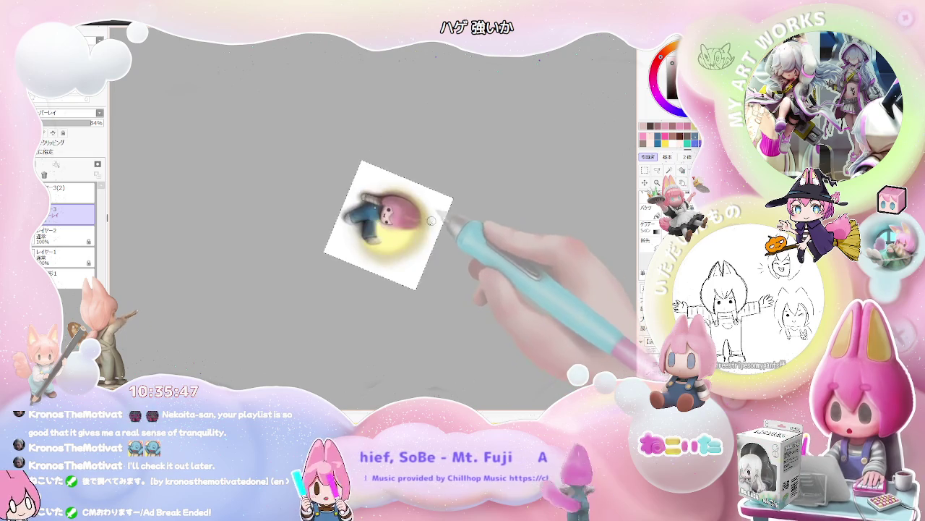
key(plus)
key(plus)
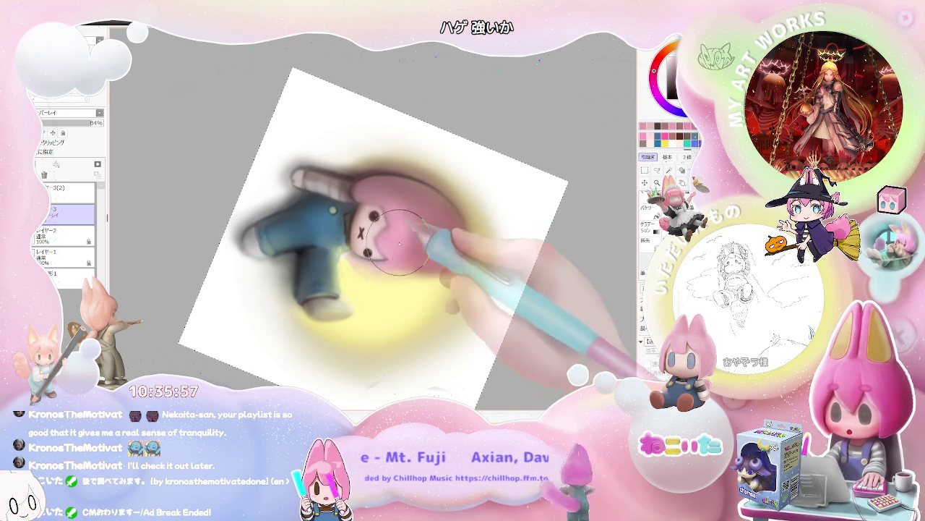
scroll(409, 241, down, 2)
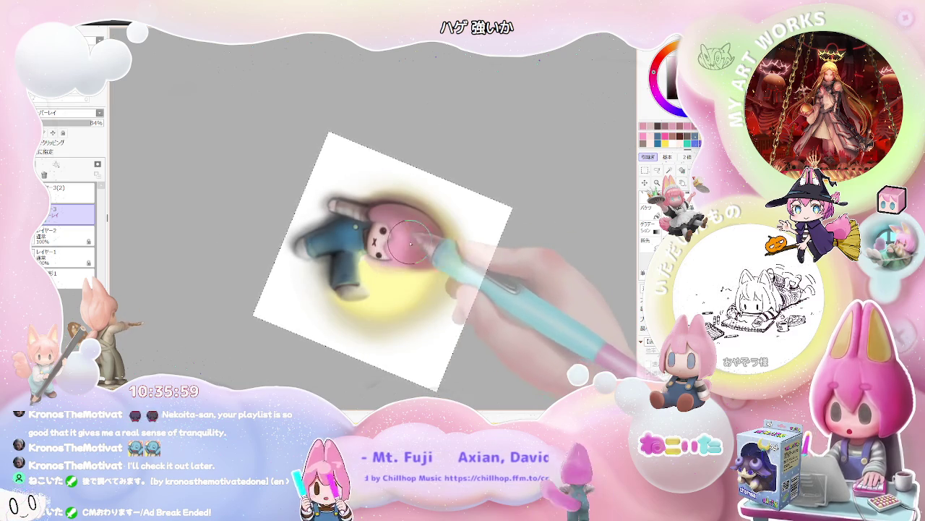
drag(405, 244, 639, 105)
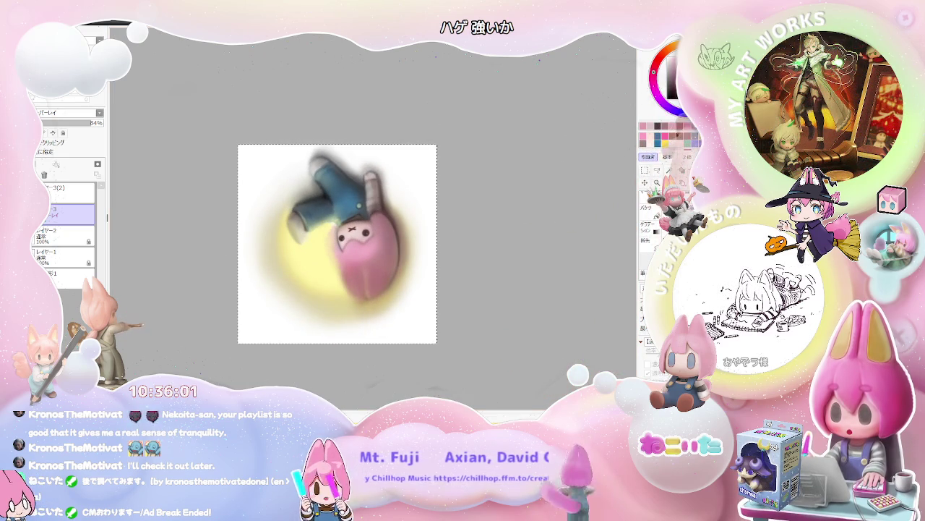
scroll(366, 254, up, 2)
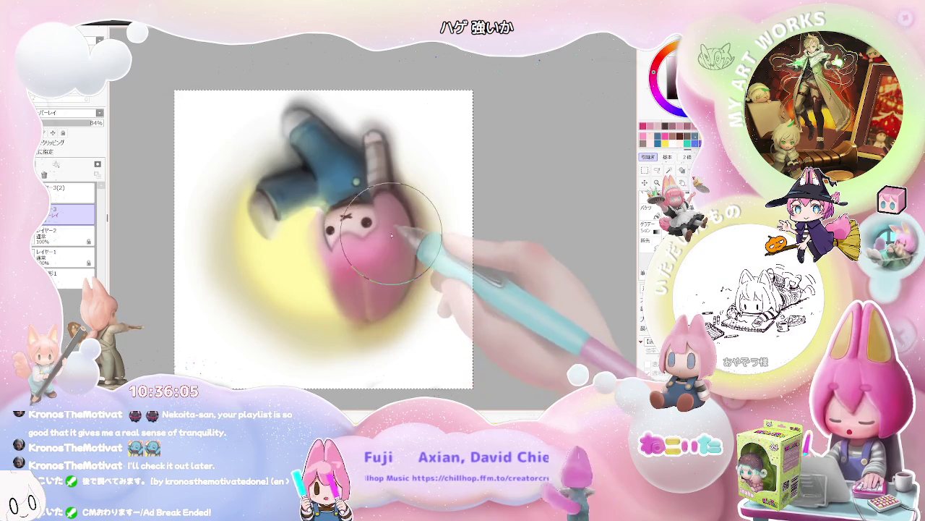
scroll(404, 232, down, 2)
scroll(407, 262, down, 2)
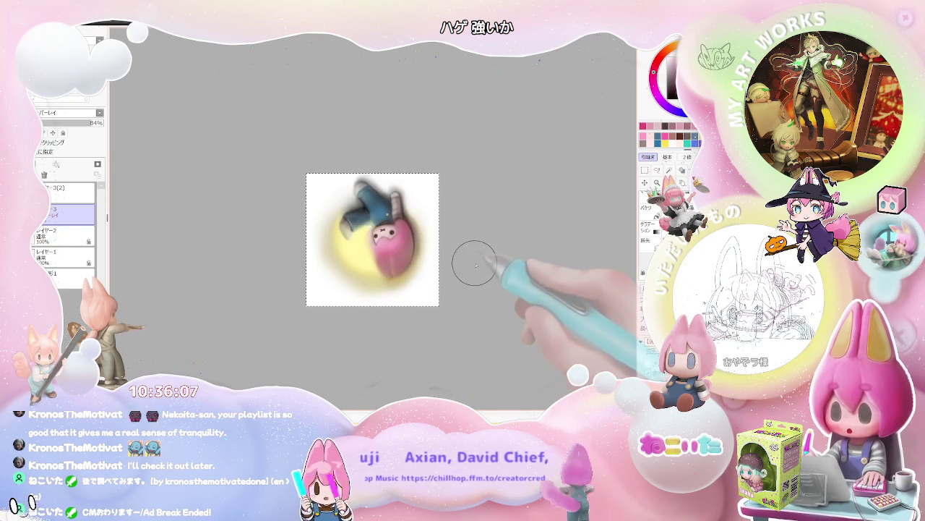
drag(407, 262, 422, 292)
scroll(376, 275, up, 2)
scroll(332, 247, up, 1)
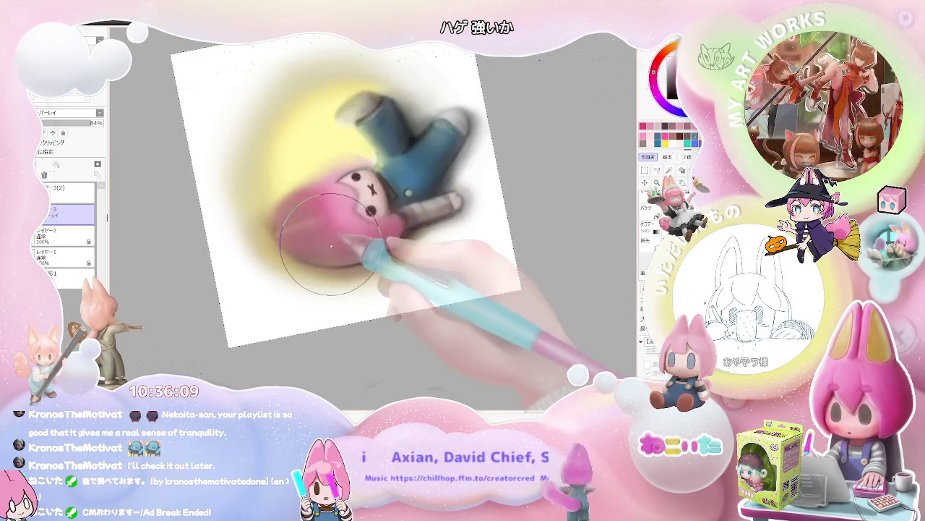
Brush more pink across the character's face
mouse_move(331, 231)
mouse_down()
mouse_move(392, 237)
mouse_move(446, 214)
mouse_move(424, 217)
mouse_up()
scroll(396, 226, down, 1)
scroll(412, 230, down, 1)
scroll(424, 217, up, 1)
scroll(392, 248, up, 2)
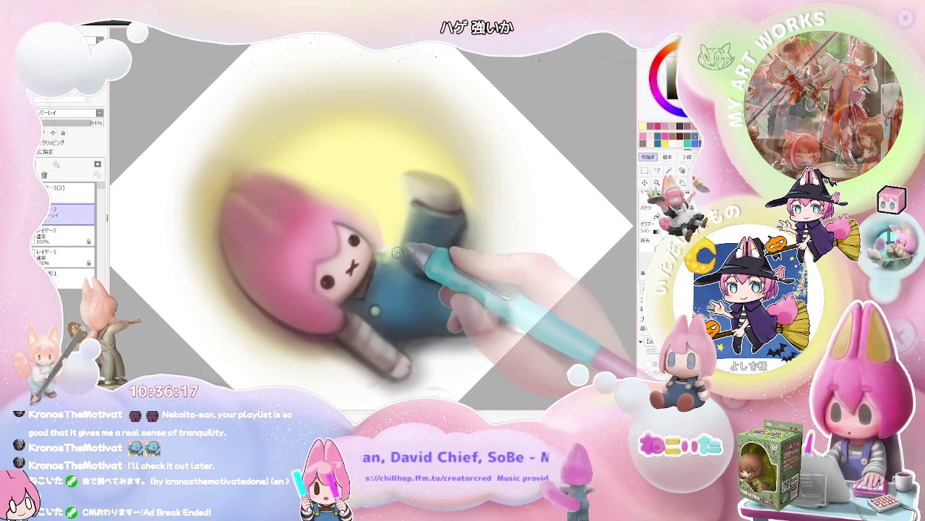
scroll(407, 209, down, 1)
scroll(463, 244, down, 2)
scroll(463, 245, down, 1)
mouse_move(464, 244)
mouse_down()
mouse_move(449, 260)
mouse_move(463, 245)
mouse_up()
scroll(464, 245, up, 2)
scroll(464, 244, up, 2)
scroll(463, 244, up, 1)
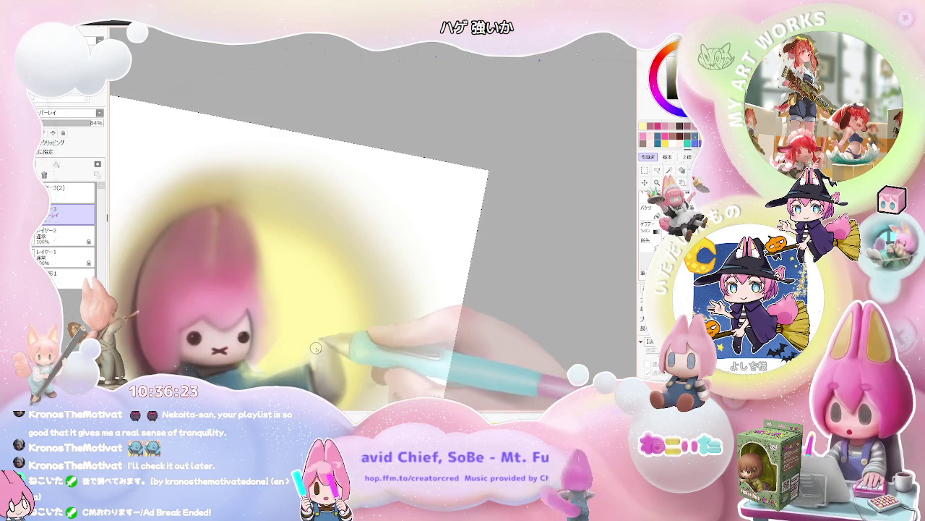
scroll(319, 346, down, 1)
scroll(343, 353, down, 2)
scroll(343, 352, down, 1)
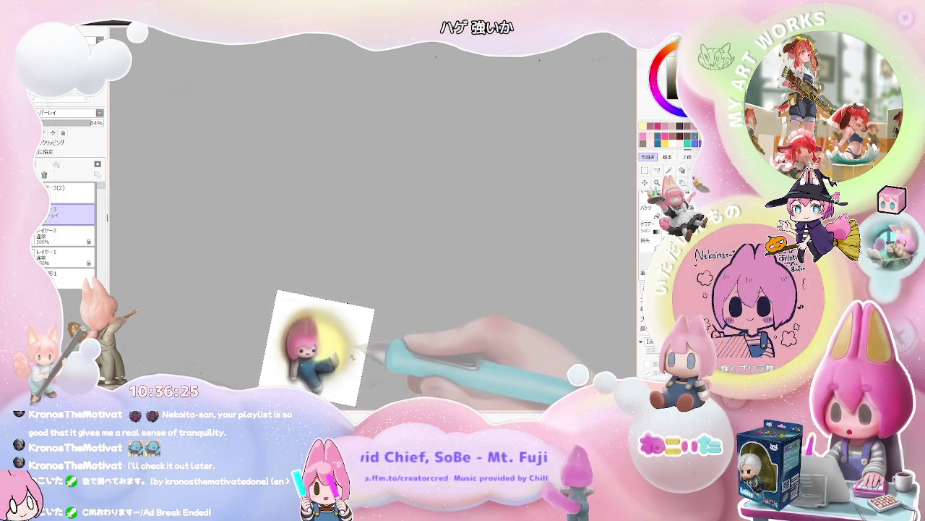
Reset the canvas rotation upright and make レイヤー2 the active layer
key(Home)
scroll(352, 290, up, 1)
scroll(352, 290, up, 2)
scroll(348, 297, down, 1)
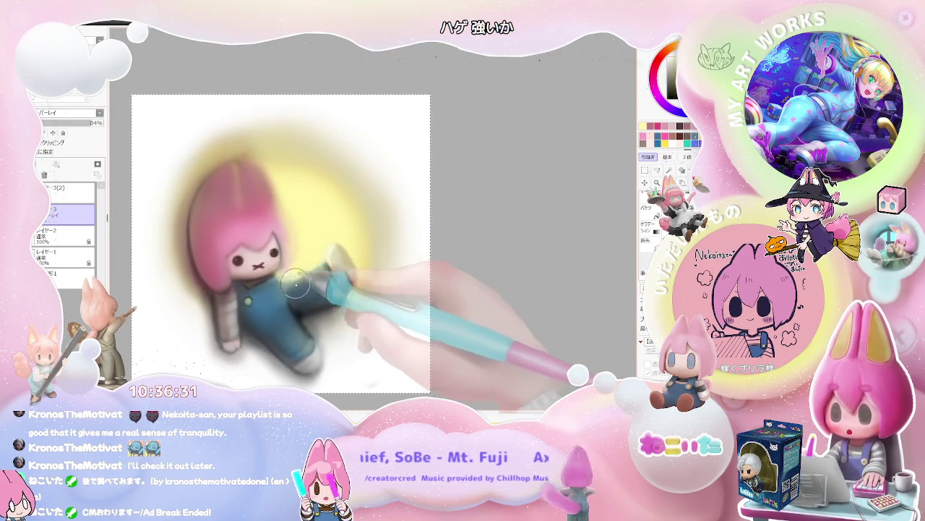
scroll(282, 278, down, 2)
scroll(311, 296, down, 1)
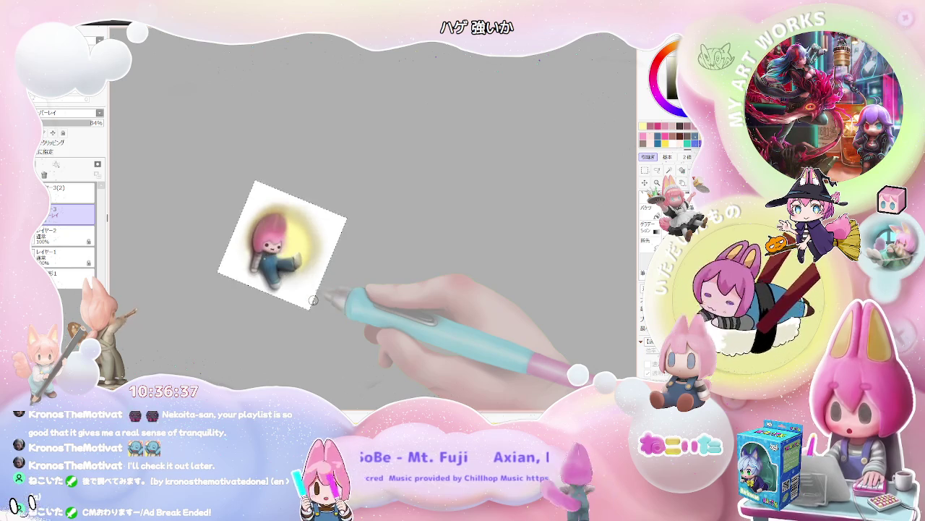
scroll(304, 286, up, 1)
scroll(282, 246, up, 1)
scroll(260, 213, up, 1)
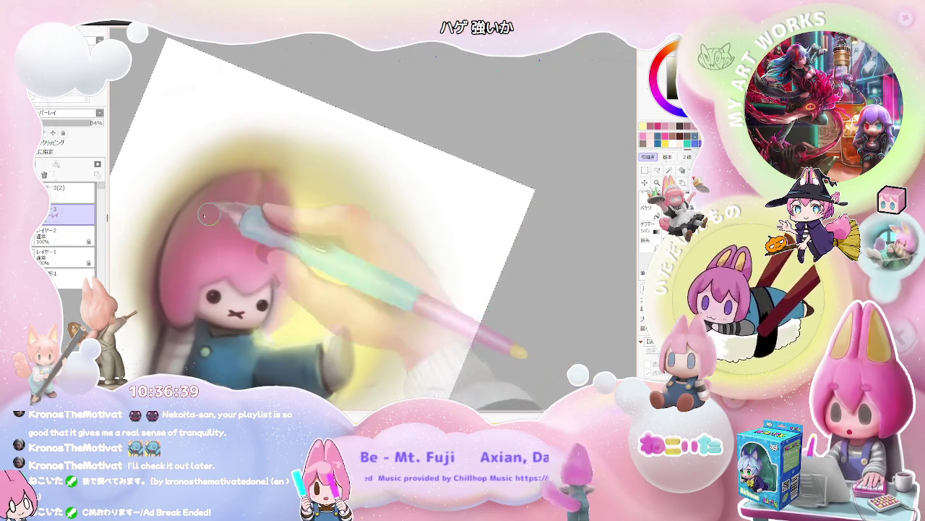
ctrl+shift+click(262, 186)
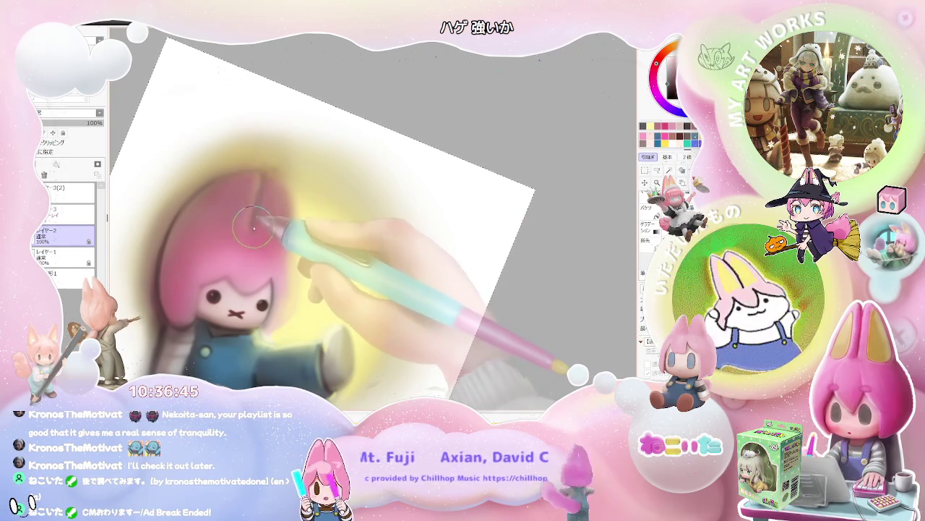
Enlarge the brush noticeably and clear the canvas selection with Ctrl+D
key(bracketright)
key(bracketright)
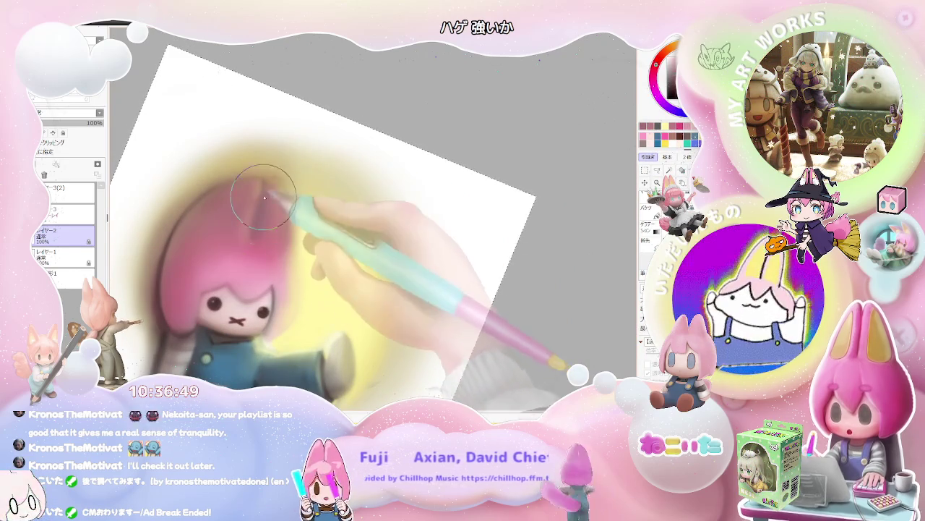
scroll(278, 199, down, 2)
scroll(295, 195, down, 2)
scroll(294, 195, down, 1)
scroll(378, 271, down, 1)
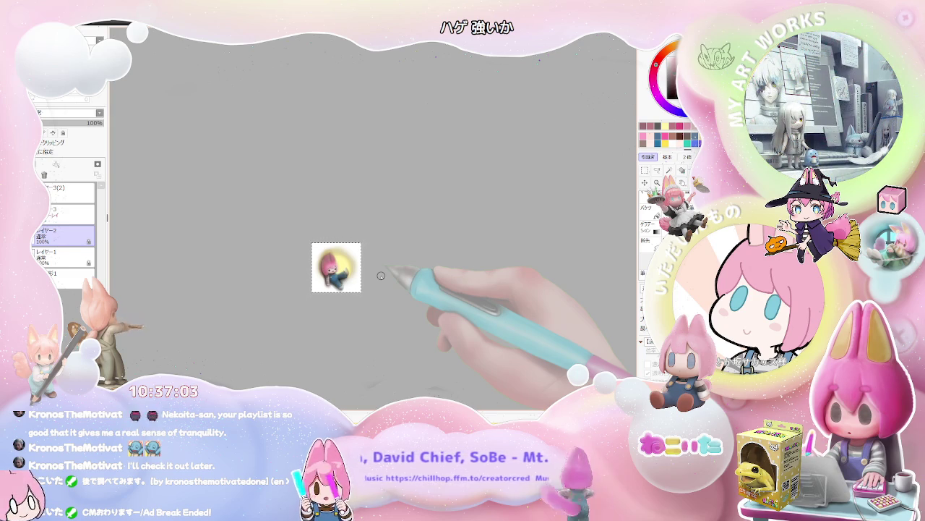
key(ctrl+d)
key(m)
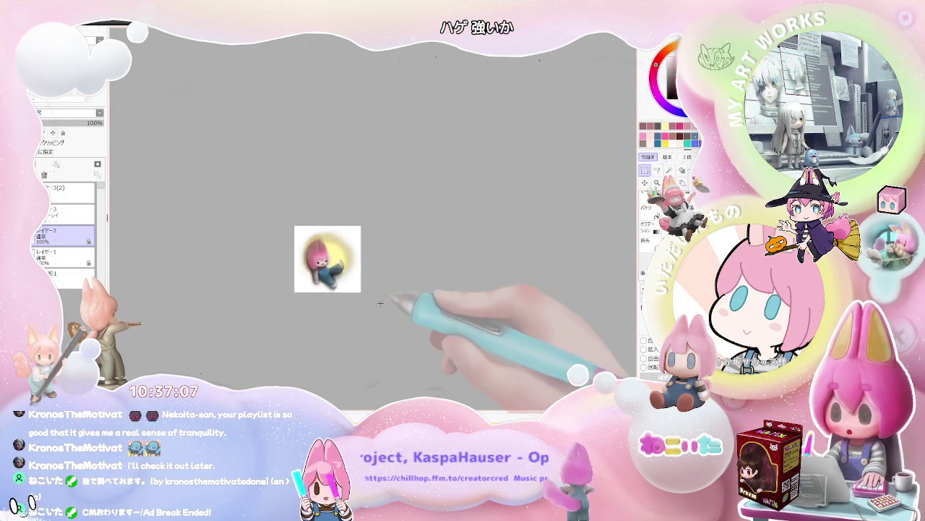
Shrink the brush to a tiny size
scroll(348, 297, up, 2)
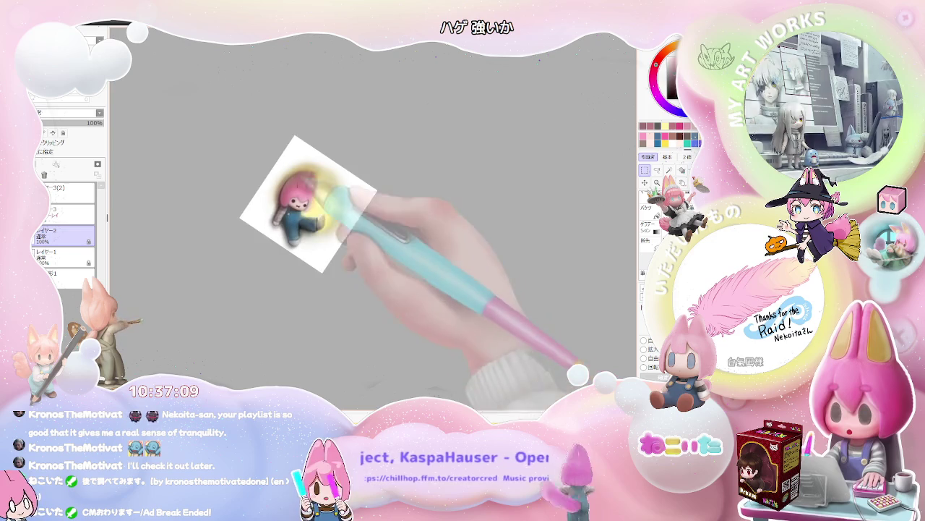
scroll(387, 304, up, 5)
scroll(266, 228, up, 2)
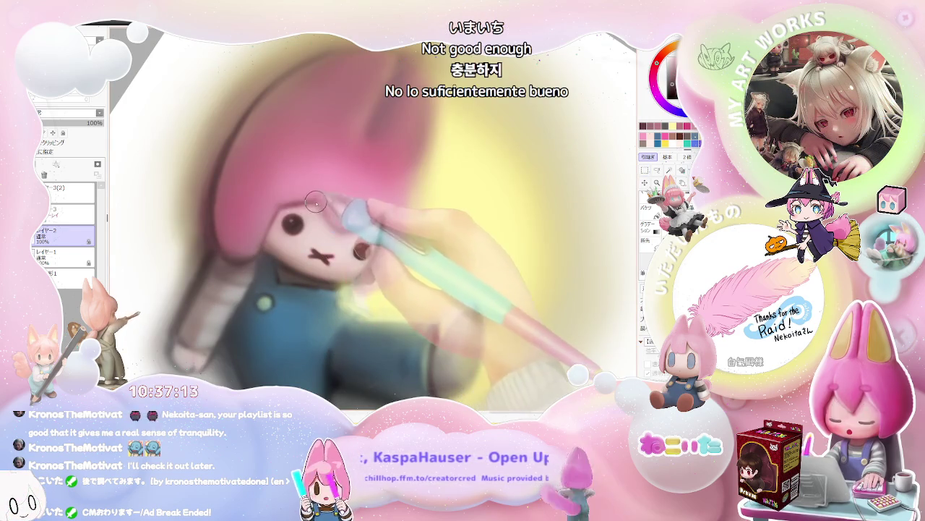
scroll(316, 202, down, 2)
scroll(340, 217, down, 2)
scroll(361, 239, down, 1)
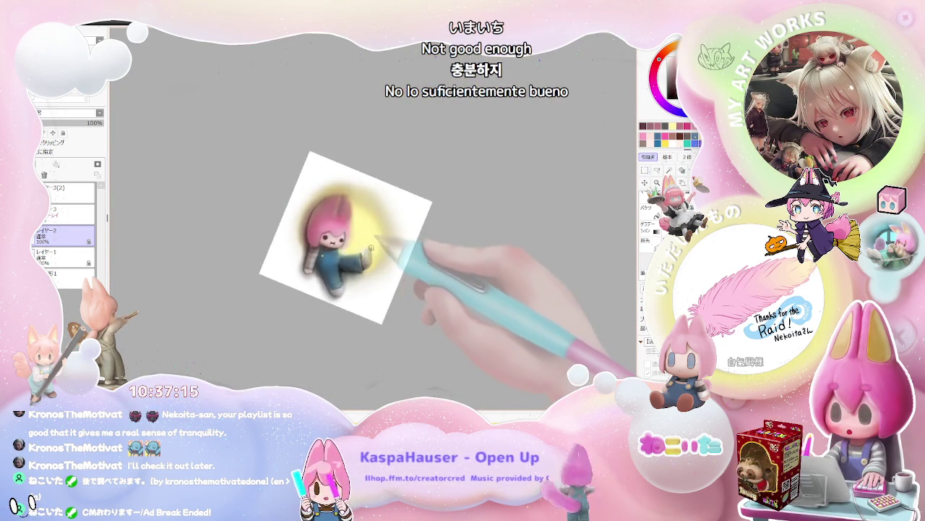
scroll(358, 253, up, 2)
scroll(339, 264, up, 2)
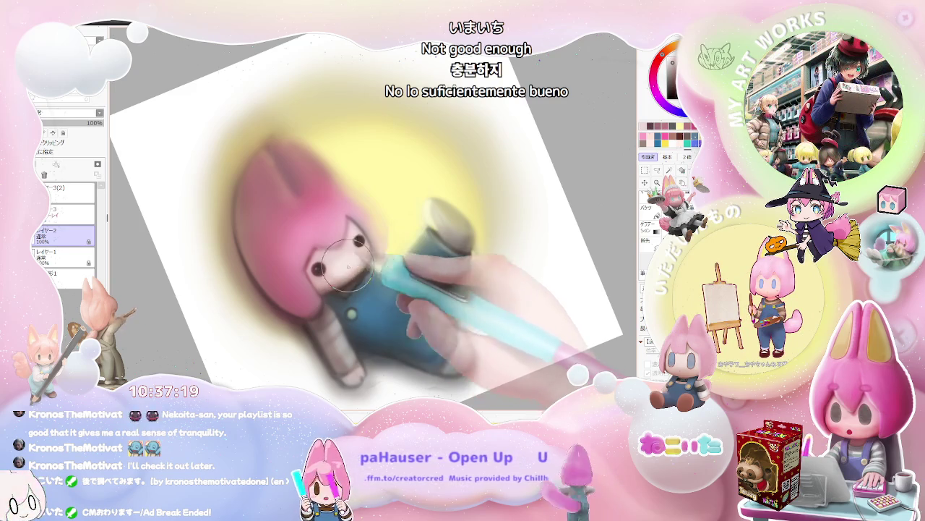
scroll(347, 260, down, 1)
scroll(365, 253, down, 1)
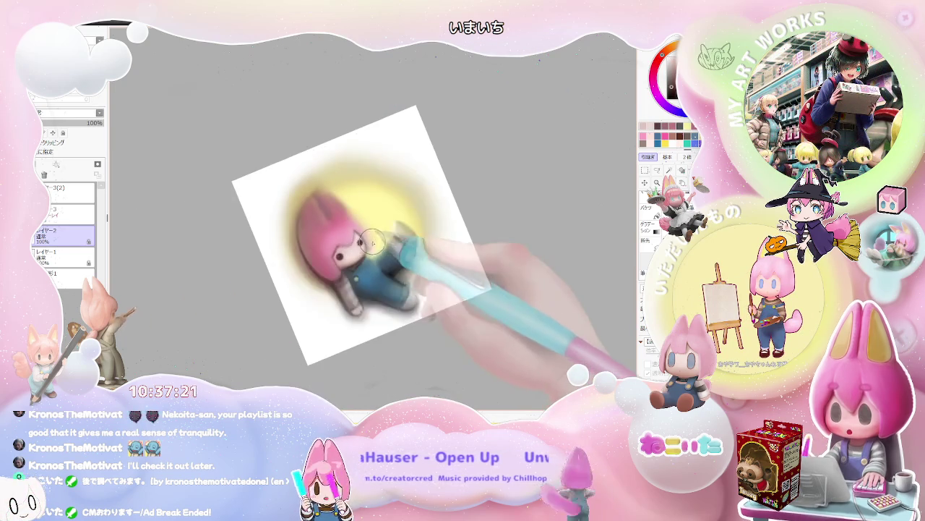
scroll(383, 248, down, 1)
scroll(386, 246, up, 1)
scroll(369, 247, up, 2)
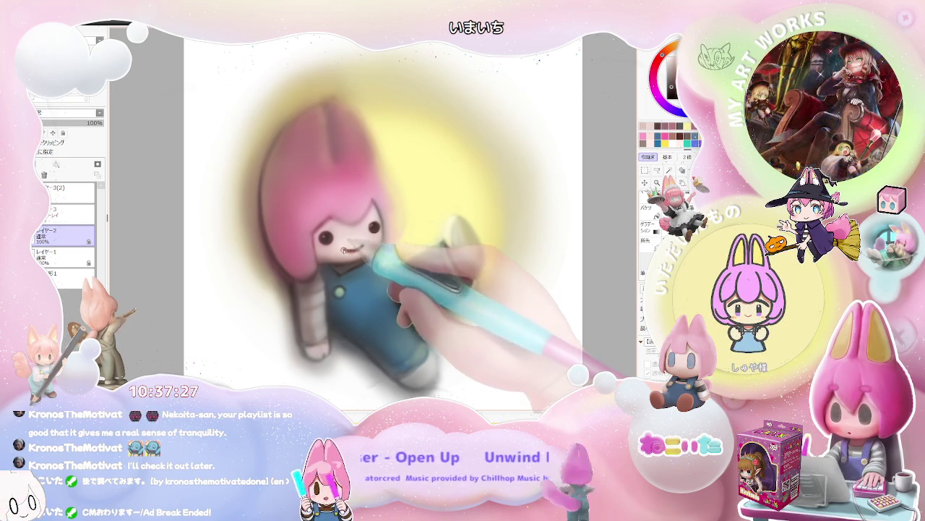
scroll(361, 244, down, 1)
scroll(390, 238, down, 1)
scroll(394, 235, down, 2)
scroll(416, 248, down, 1)
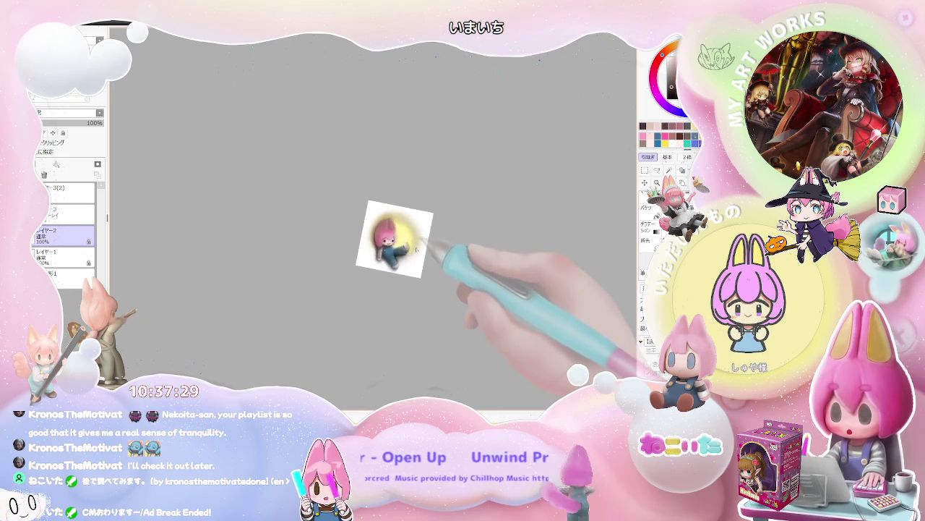
scroll(368, 228, up, 2)
scroll(361, 235, up, 2)
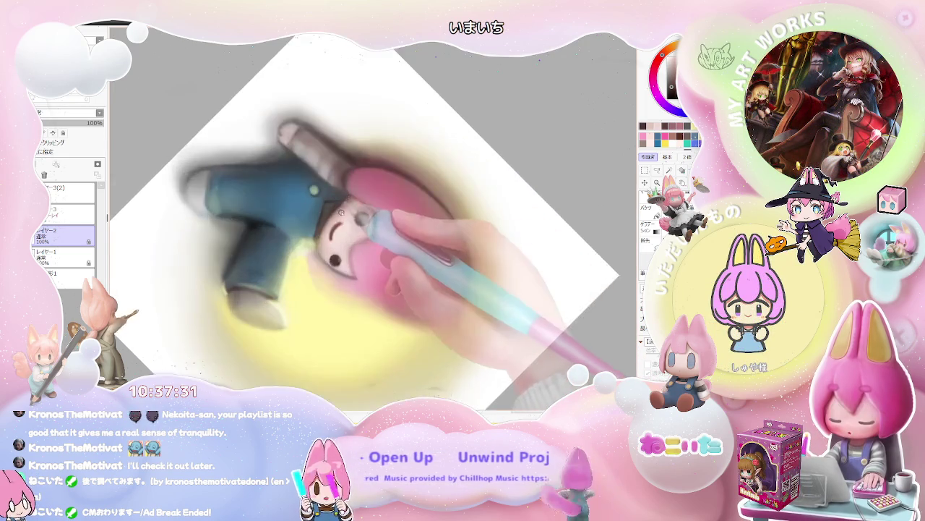
scroll(353, 221, up, 2)
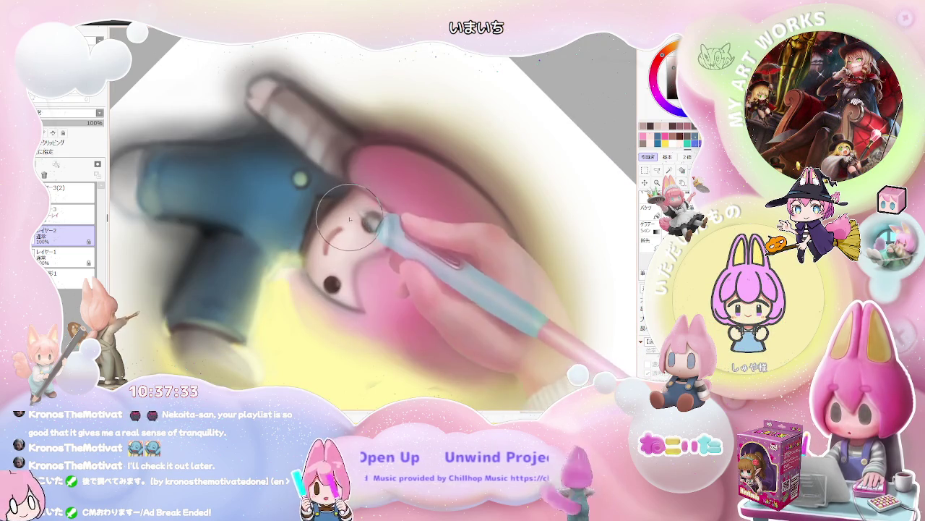
key(bracketleft)
key(bracketleft)
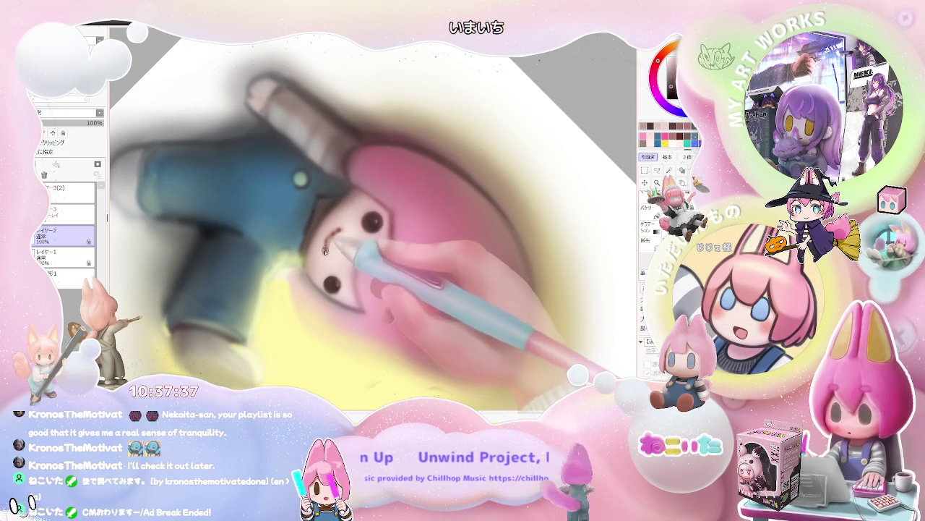
Reset the view upright, recentre the drawing, and choose the Rectangle Select tool
scroll(326, 244, down, 2)
scroll(361, 231, down, 2)
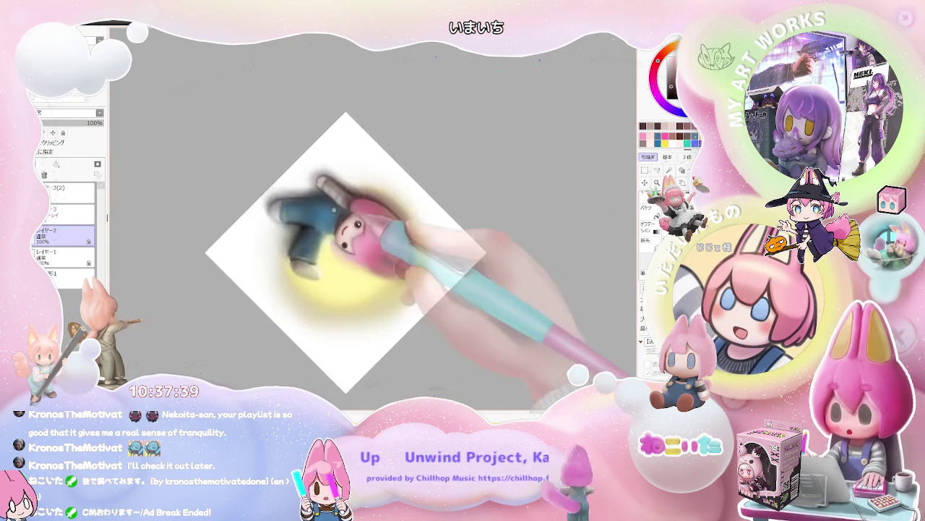
scroll(396, 222, down, 1)
scroll(402, 222, down, 1)
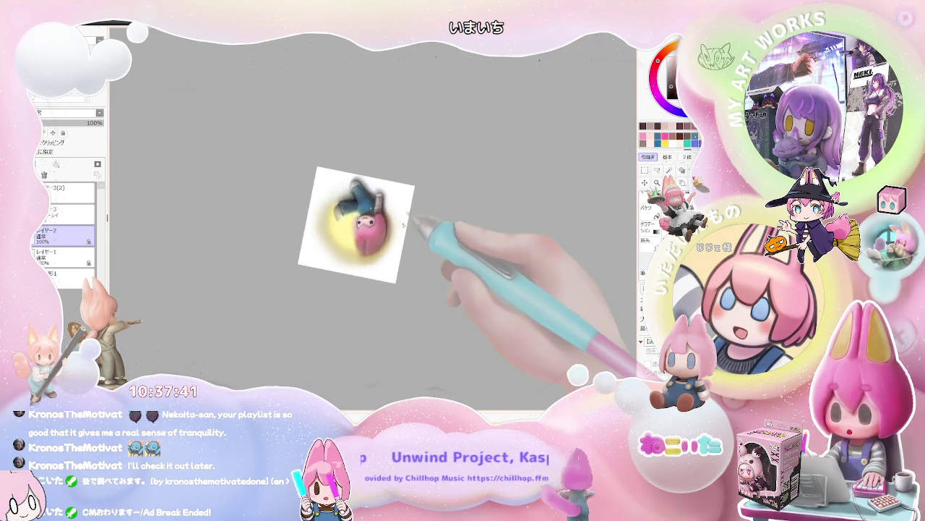
scroll(369, 245, up, 1)
scroll(340, 282, up, 3)
scroll(340, 281, up, 1)
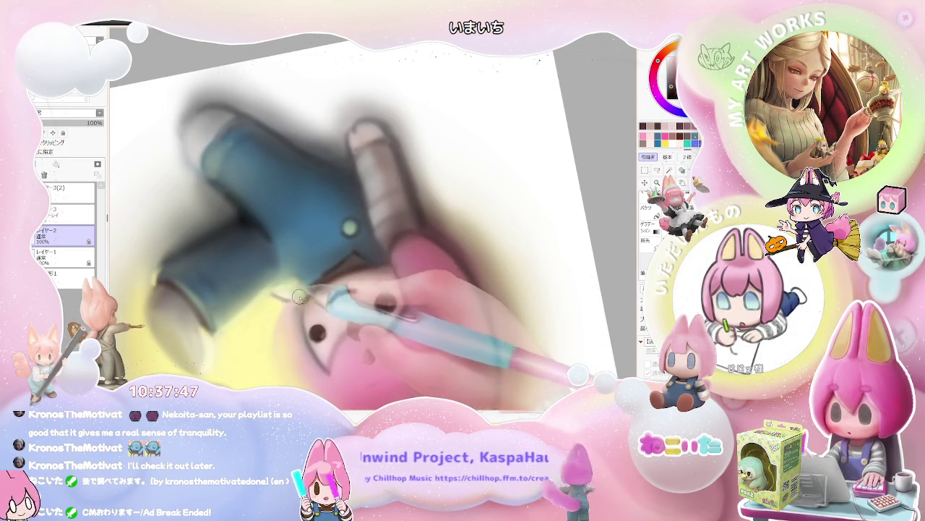
scroll(300, 289, down, 1)
scroll(305, 294, down, 1)
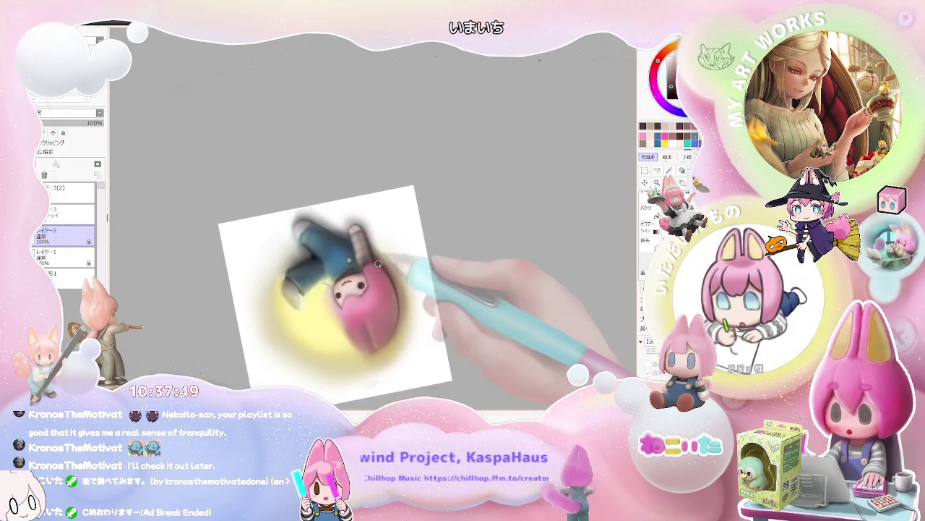
scroll(340, 282, down, 1)
scroll(339, 282, down, 1)
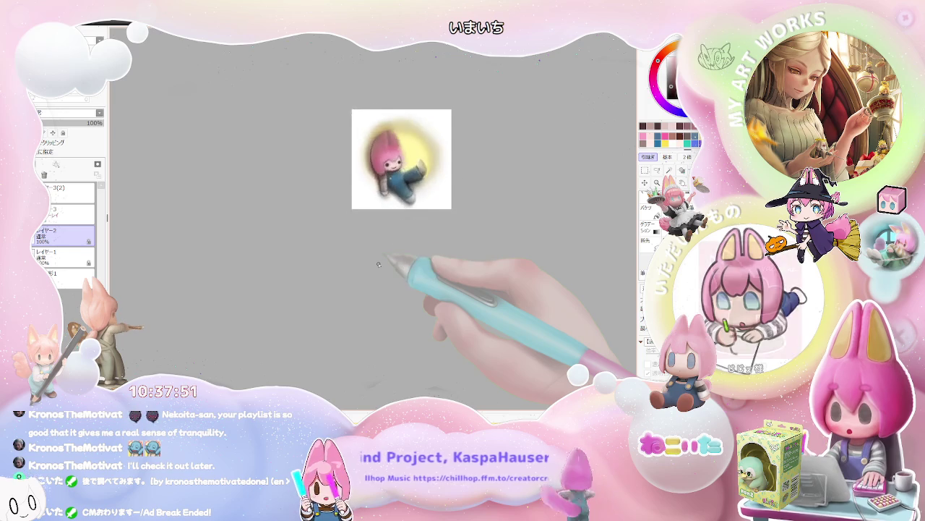
drag(340, 282, 378, 264)
key(Home)
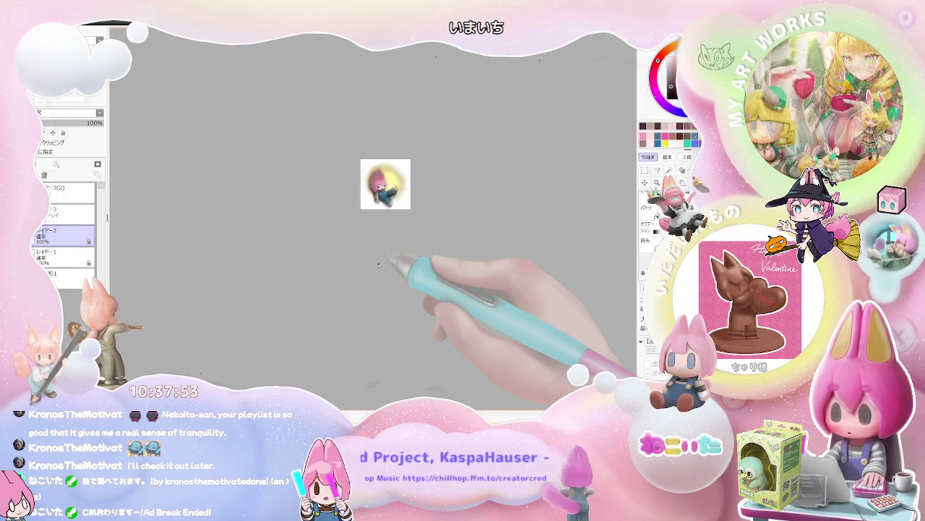
drag(412, 233, 370, 314)
scroll(369, 314, up, 1)
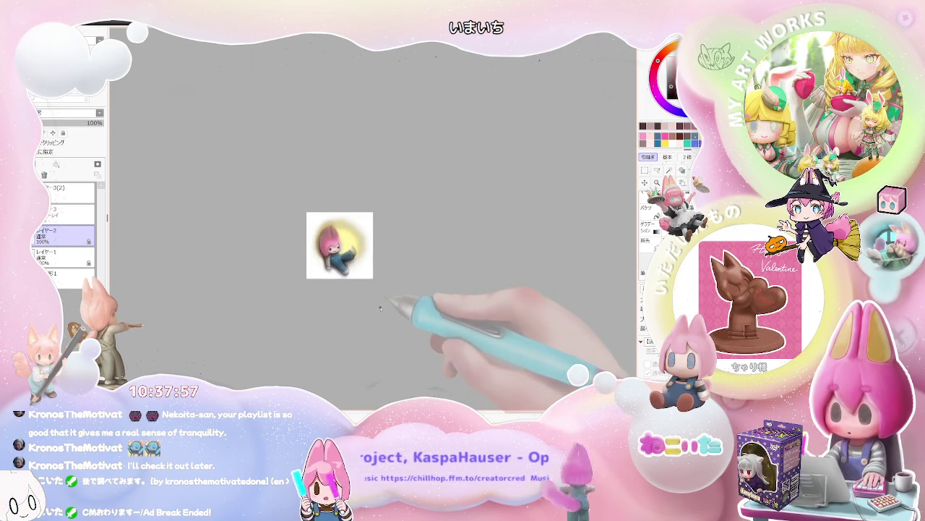
drag(384, 299, 382, 306)
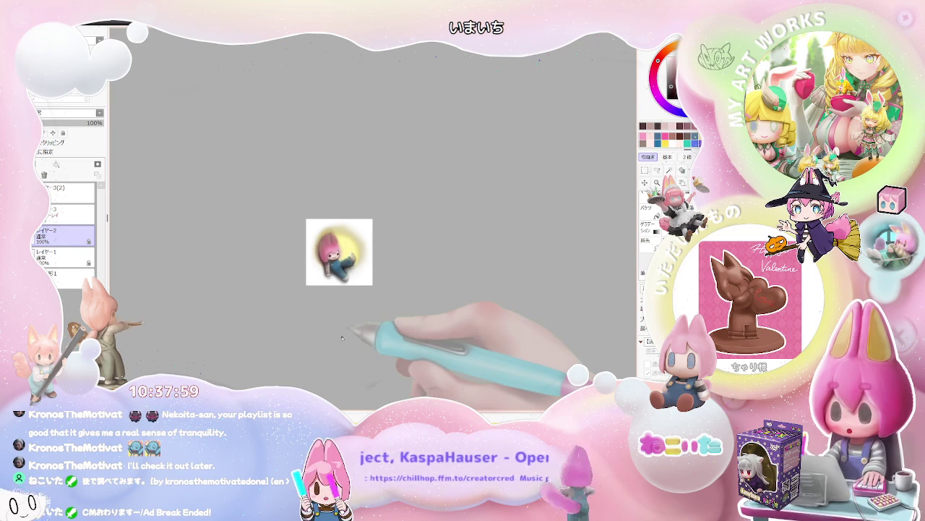
click(644, 169)
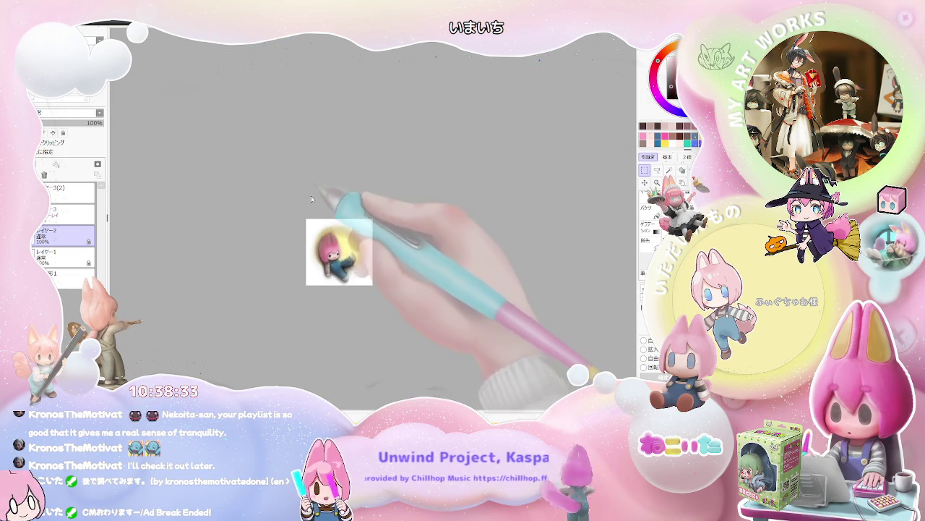
key(ctrl+Tab)
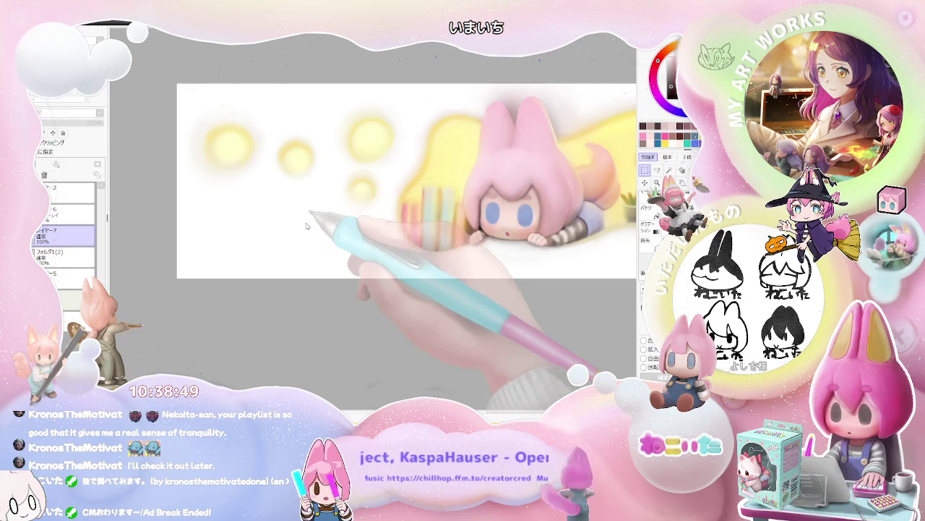
key(ctrl+Tab)
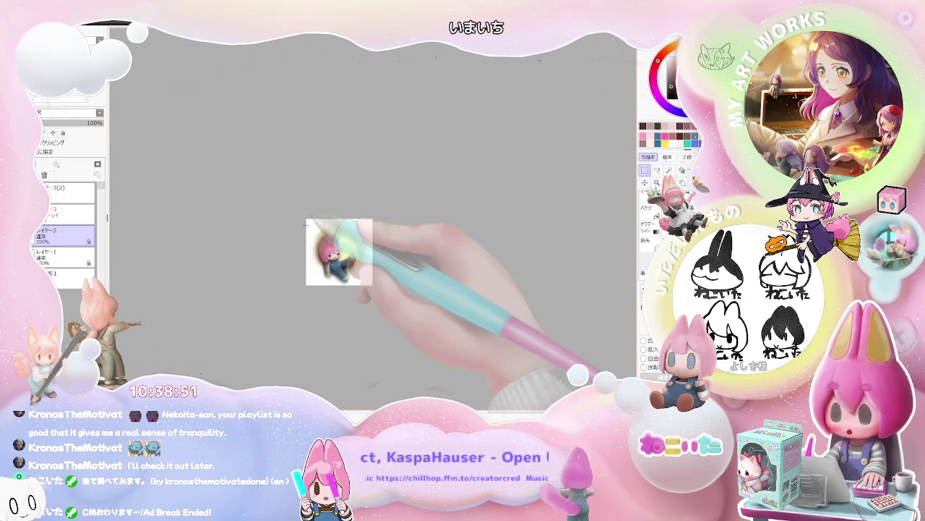
scroll(332, 249, up, 3)
scroll(353, 256, up, 2)
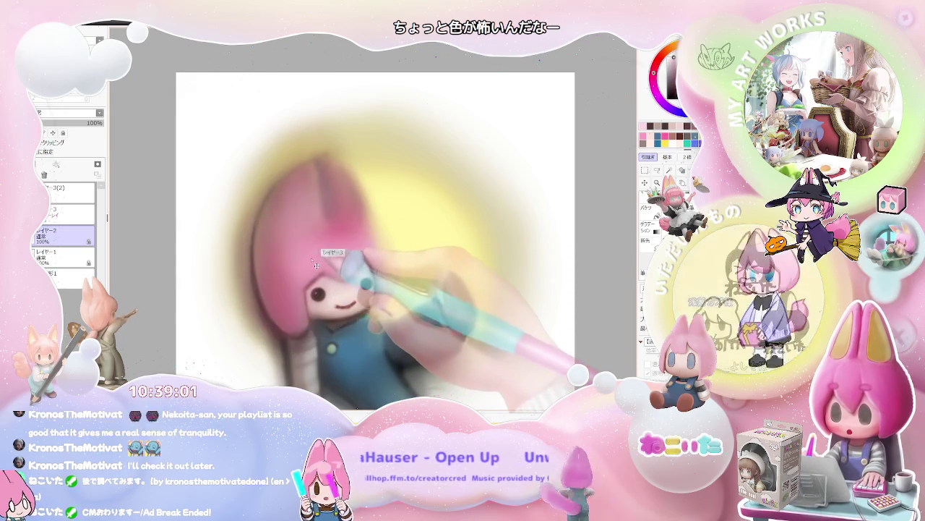
Soften the shading on the character's body on the overlay colour layer 3
click(65, 212)
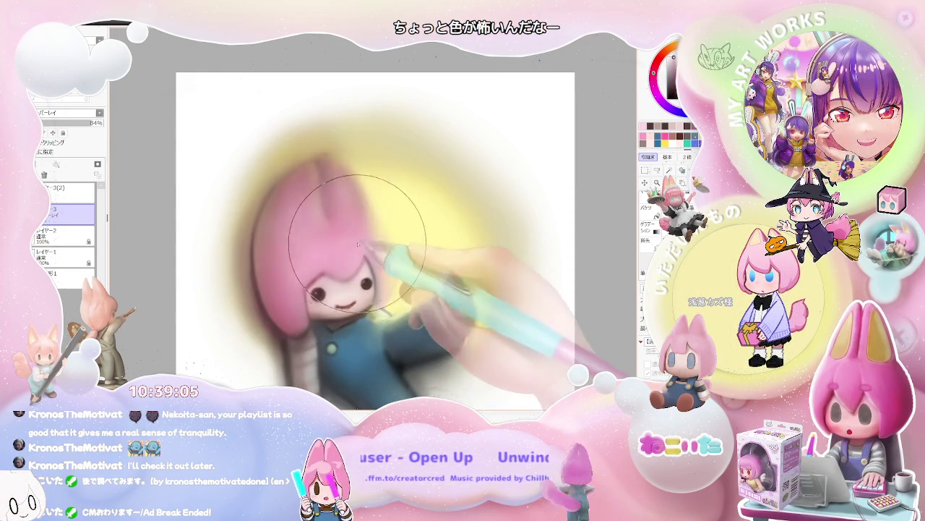
scroll(357, 251, down, 1)
scroll(333, 246, down, 2)
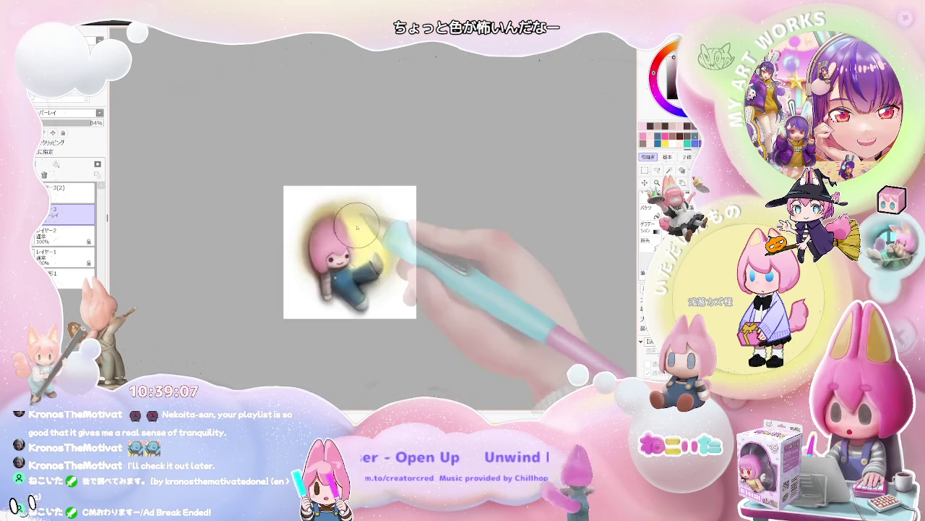
drag(383, 219, 339, 205)
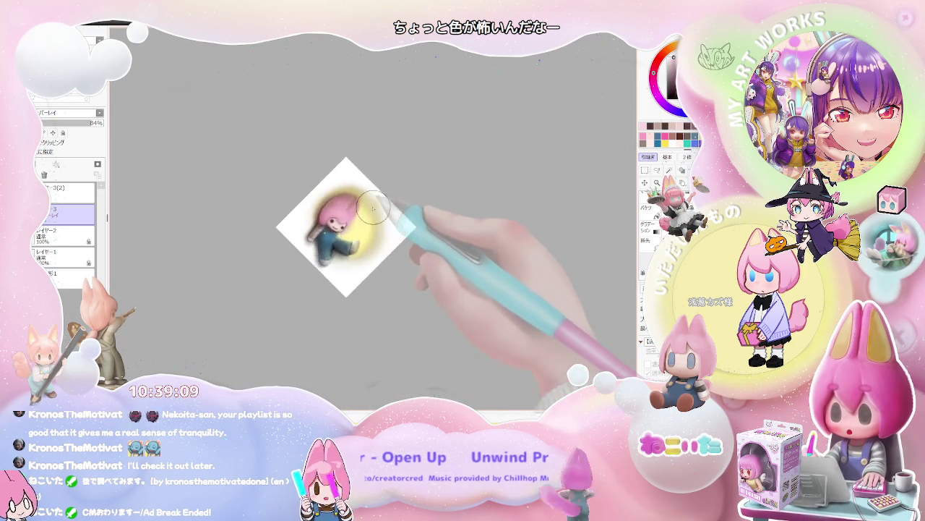
scroll(339, 204, up, 3)
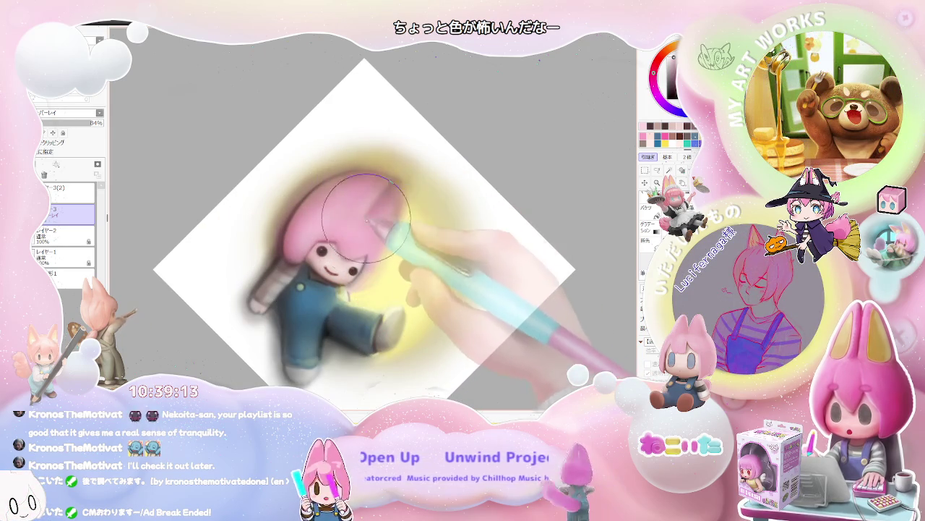
scroll(365, 242, down, 4)
scroll(405, 231, down, 2)
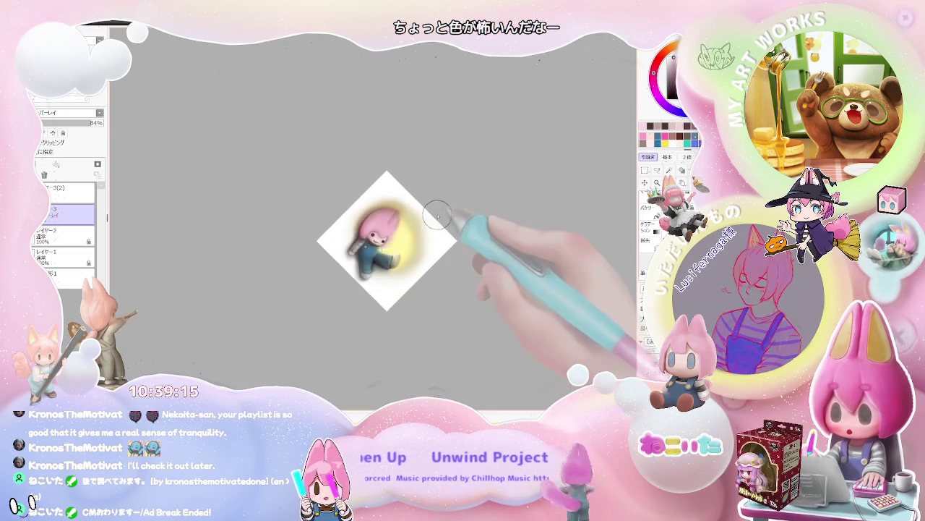
scroll(426, 226, up, 1)
scroll(426, 226, up, 2)
scroll(426, 226, up, 1)
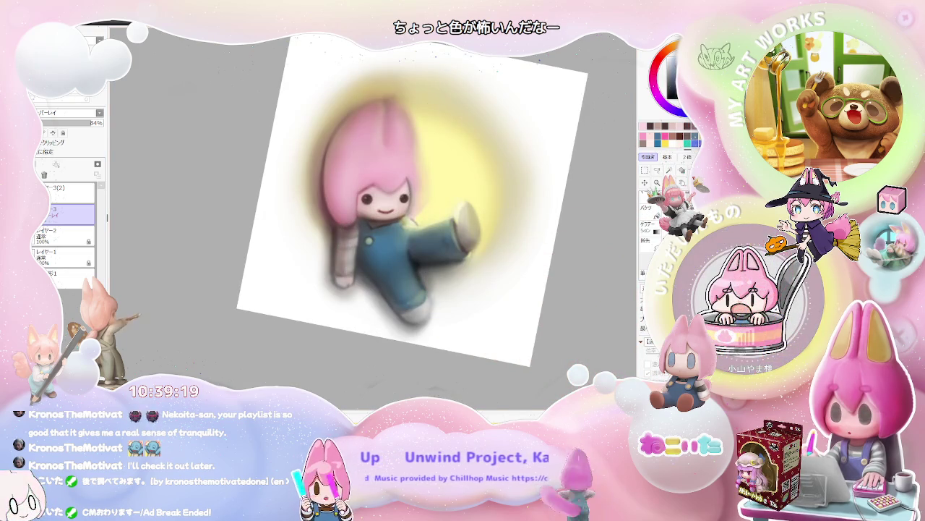
mouse_move(405, 260)
mouse_down()
mouse_move(388, 230)
mouse_move(400, 258)
mouse_move(369, 263)
mouse_move(427, 258)
mouse_up()
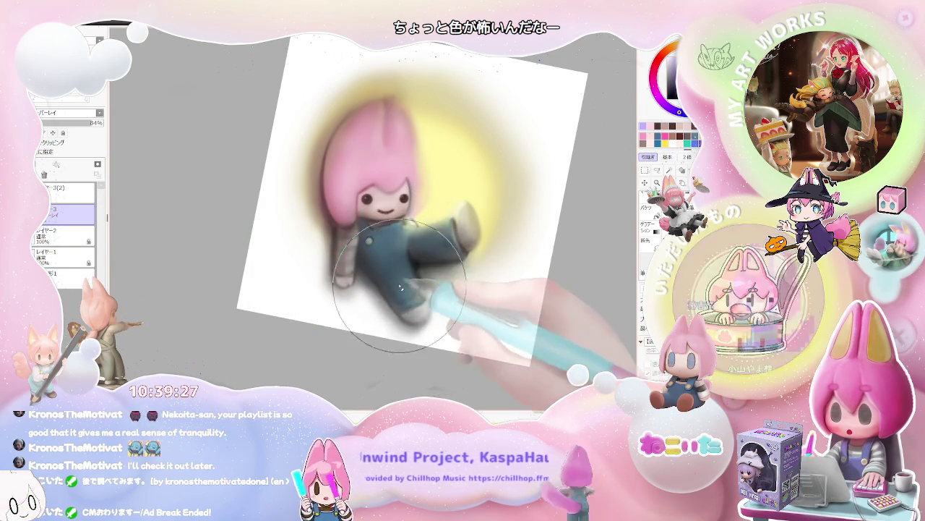
Paint over the blue overalls on the base layer, toggling between layers 3 and 2
click(63, 235)
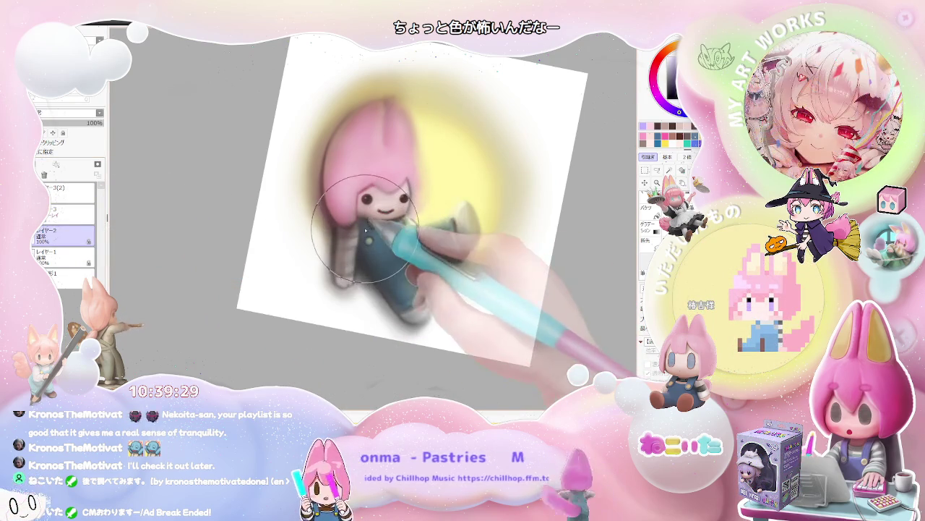
mouse_move(384, 246)
mouse_down()
mouse_move(395, 242)
mouse_move(367, 257)
mouse_move(340, 249)
mouse_up()
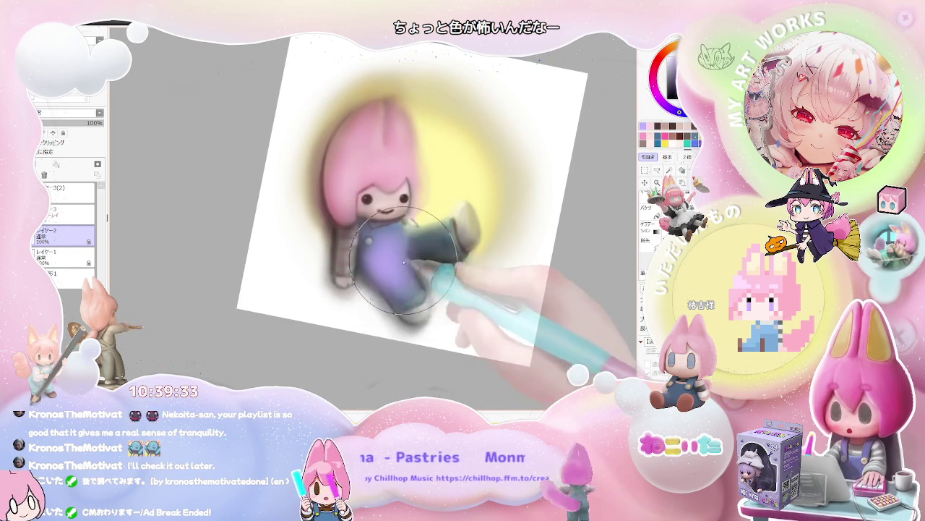
key(Up)
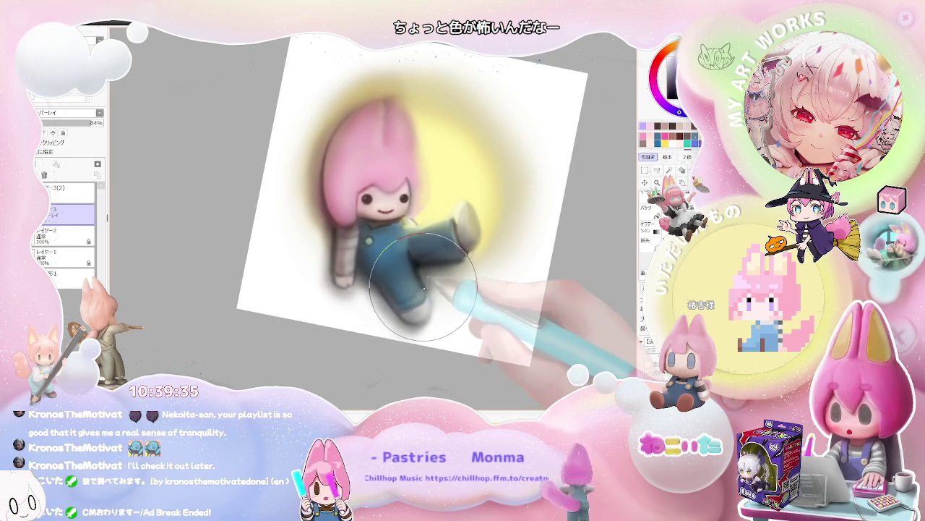
key(Down)
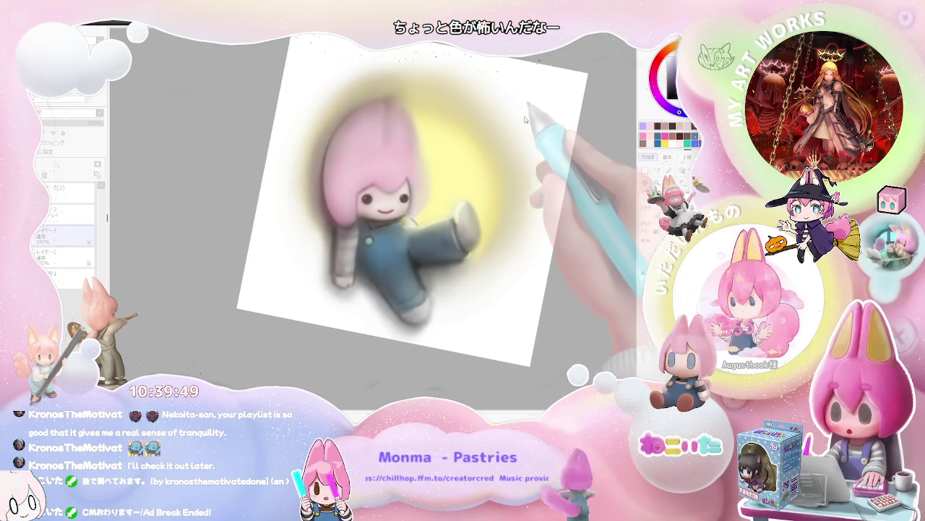
Try overlay layer 3 with the brush shrunk to 61, then return to レイヤー2
key(ctrl+0)
drag(510, 171, 484, 202)
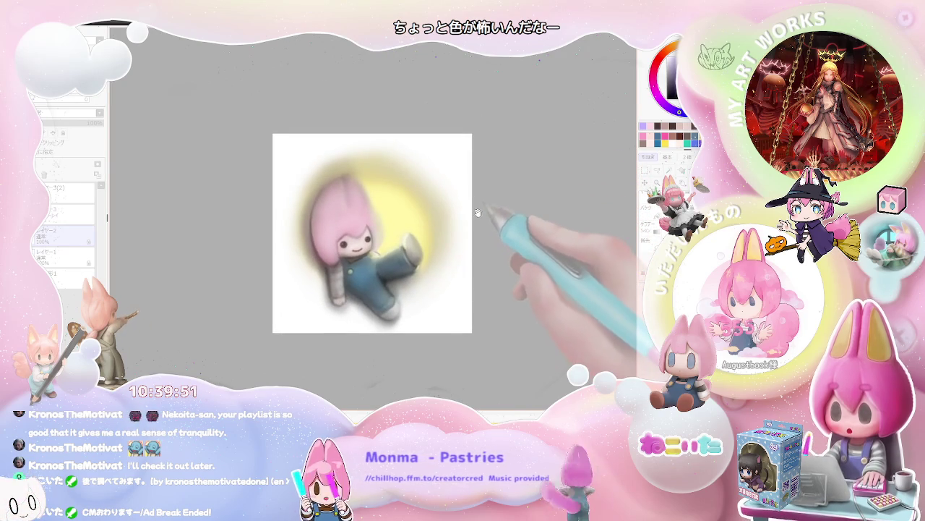
scroll(487, 202, down, 1)
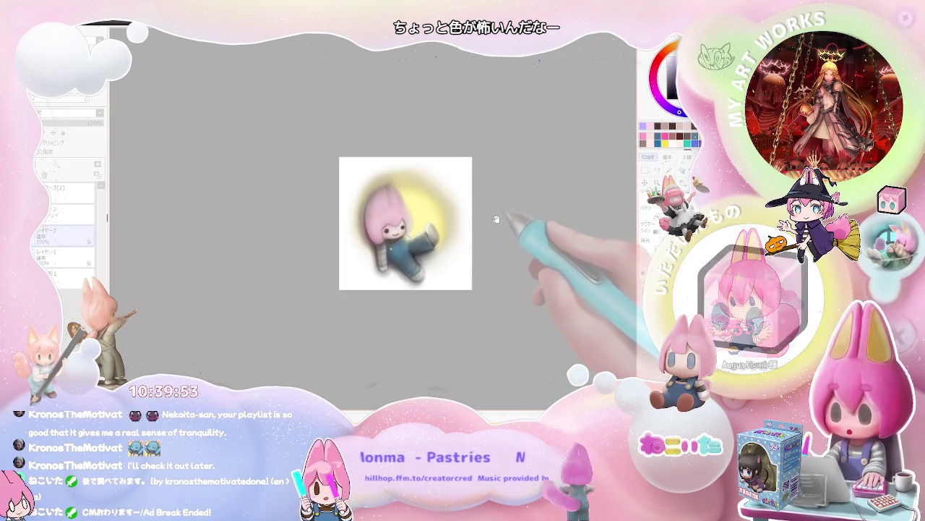
scroll(500, 226, down, 1)
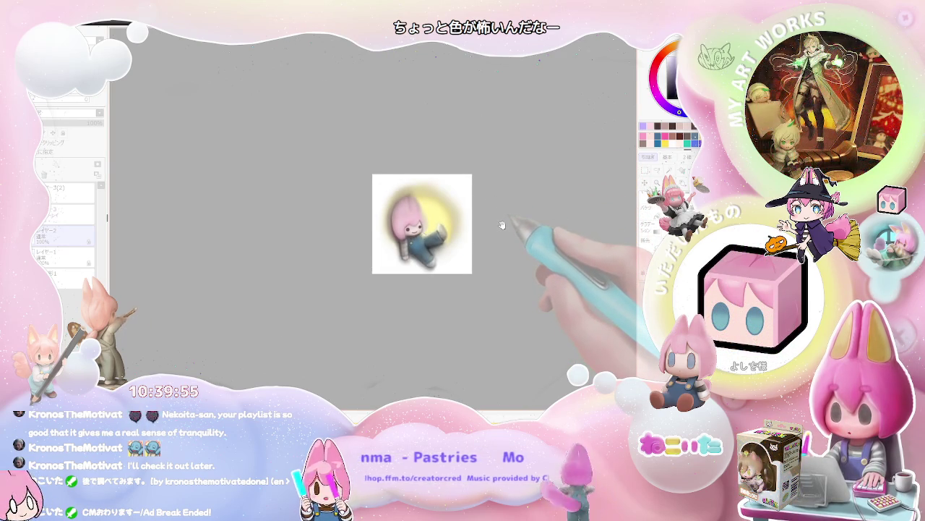
key(End)
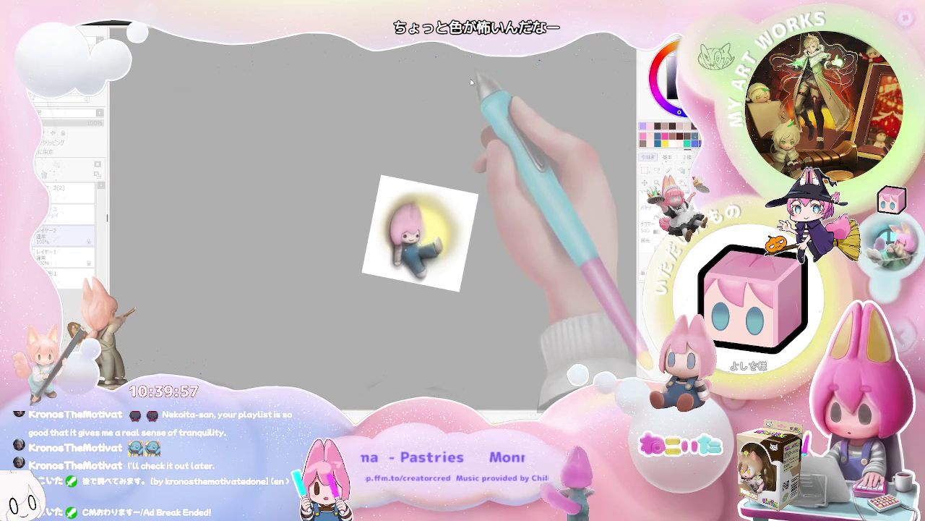
scroll(499, 97, up, 1)
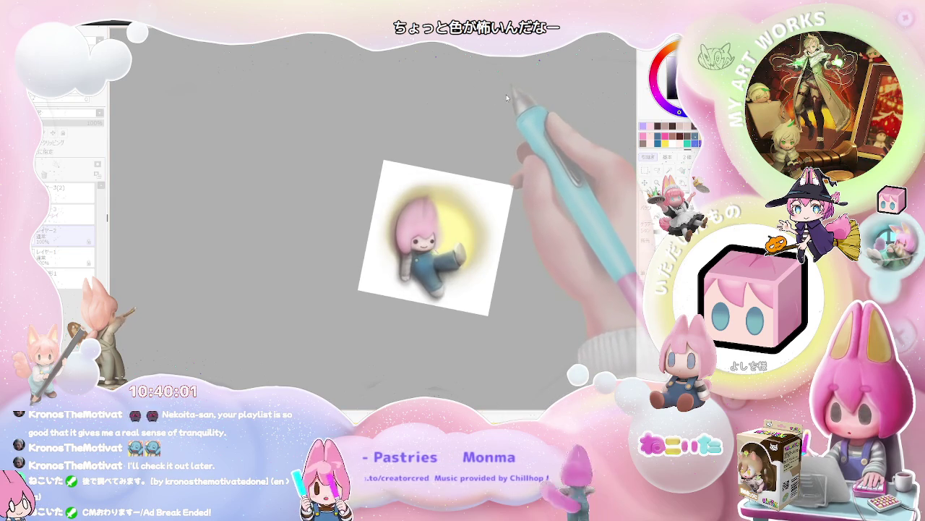
mouse_move(525, 135)
mouse_down()
mouse_move(496, 206)
mouse_move(485, 283)
mouse_move(444, 331)
mouse_move(399, 309)
mouse_move(366, 221)
mouse_up()
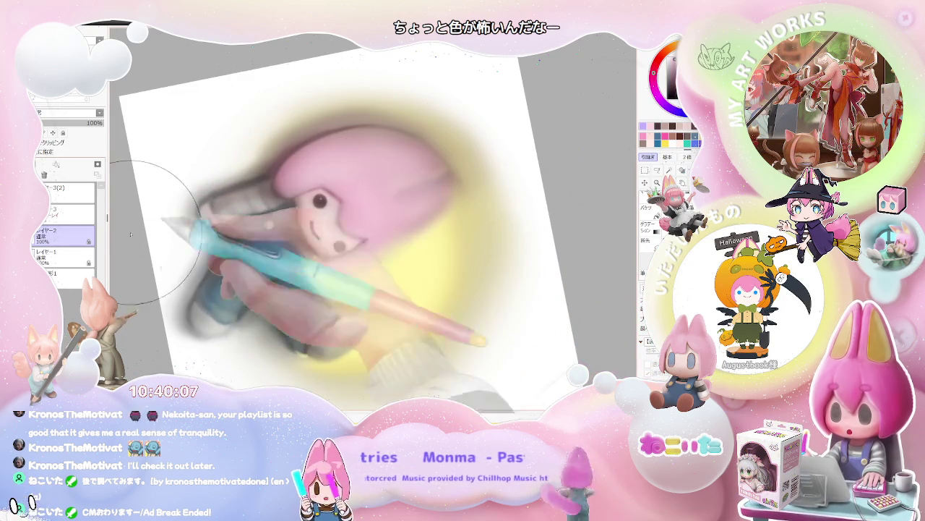
key(alt+bracketright)
key(bracketleft)
key(bracketleft)
key(bracketleft)
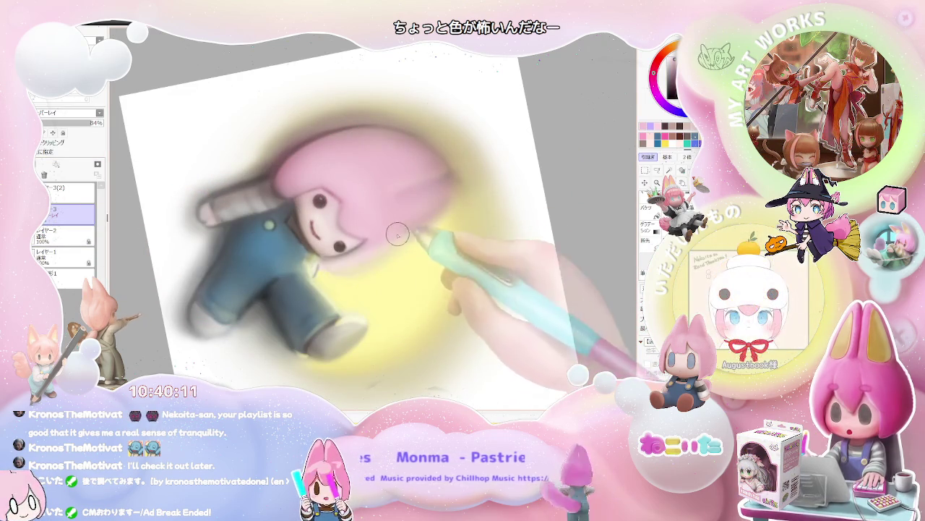
key(bracketleft)
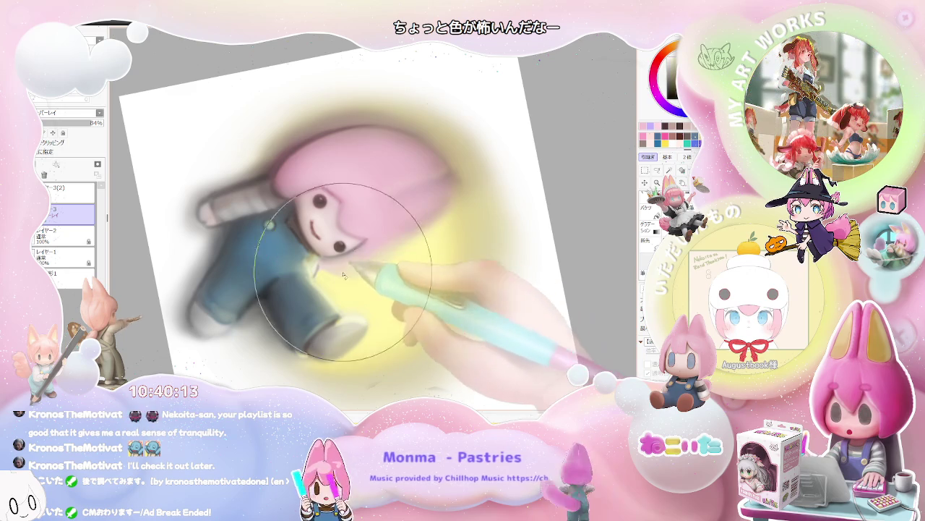
key(alt+bracketleft)
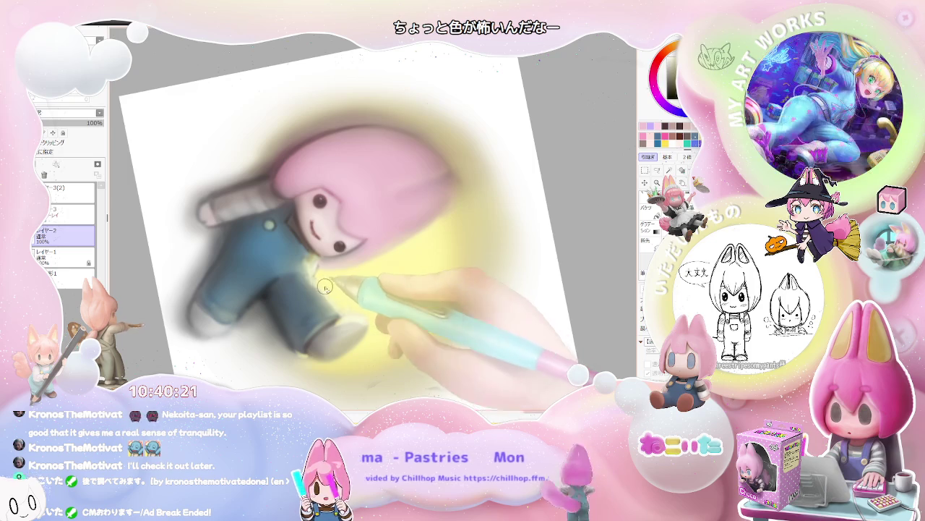
Set the brush to size 172 on レイヤー2 and airbrush over the blurred figure
scroll(379, 303, down, 1)
scroll(381, 307, down, 2)
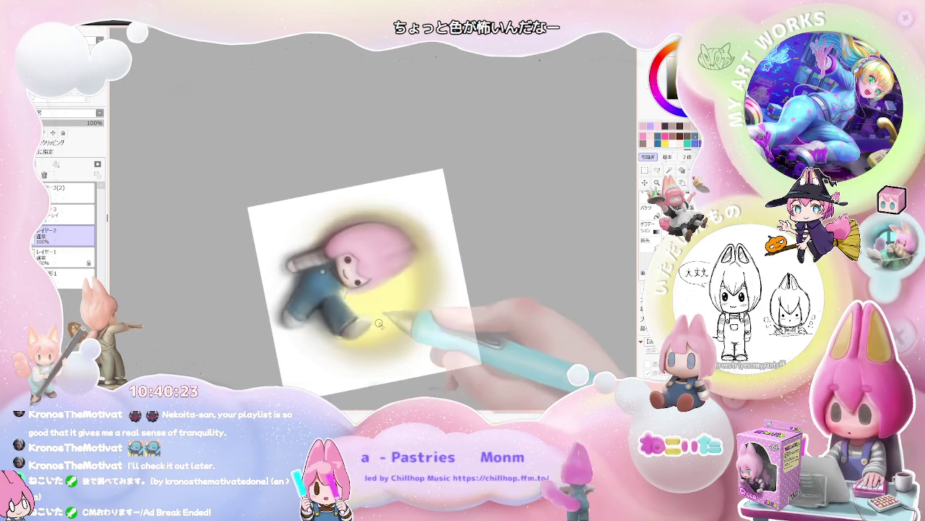
scroll(383, 315, down, 3)
scroll(385, 323, up, 1)
scroll(323, 293, up, 3)
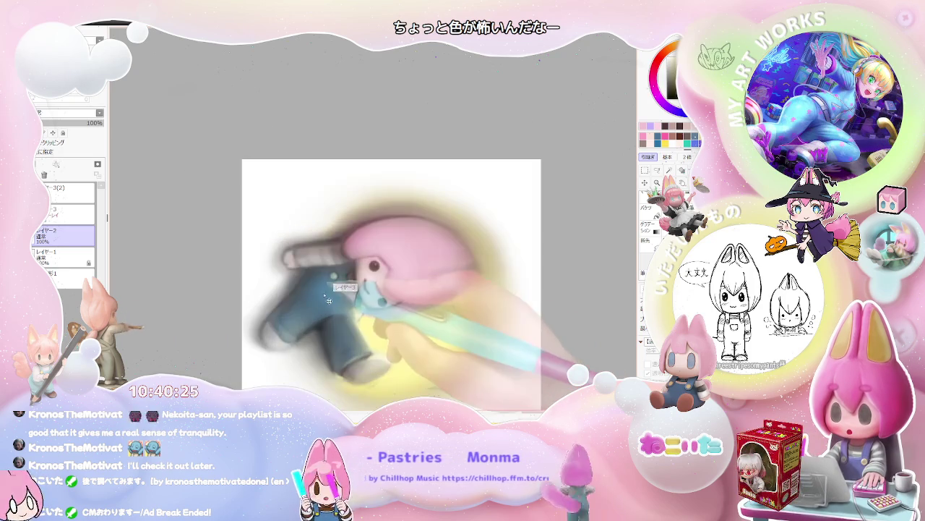
click(81, 237)
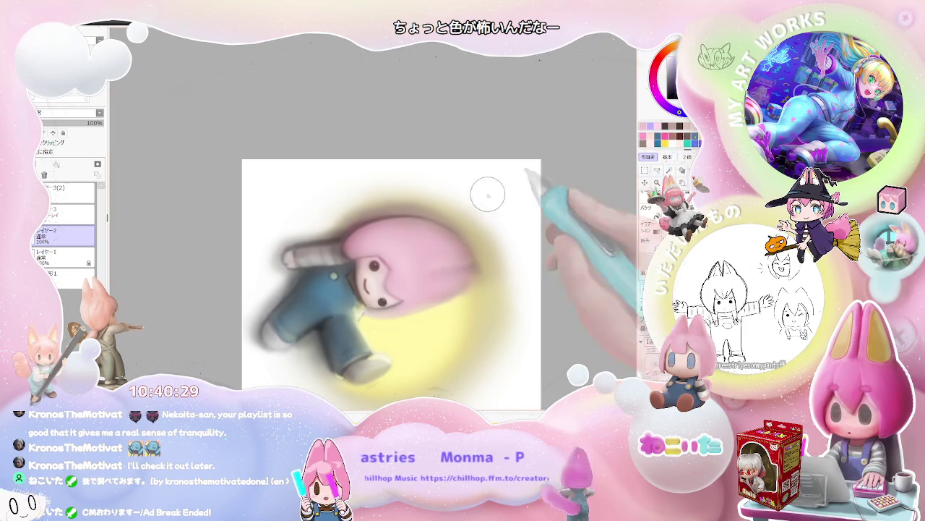
drag(296, 307, 305, 308)
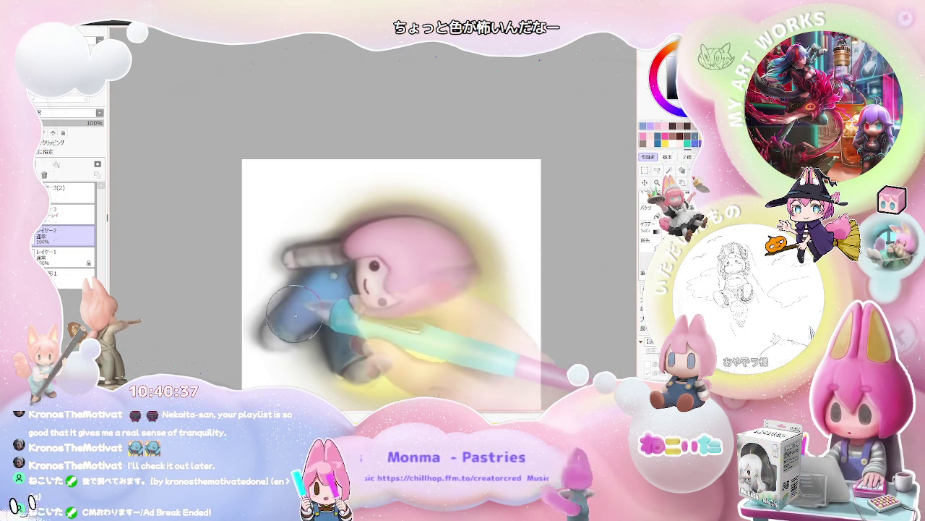
scroll(340, 318, down, 1)
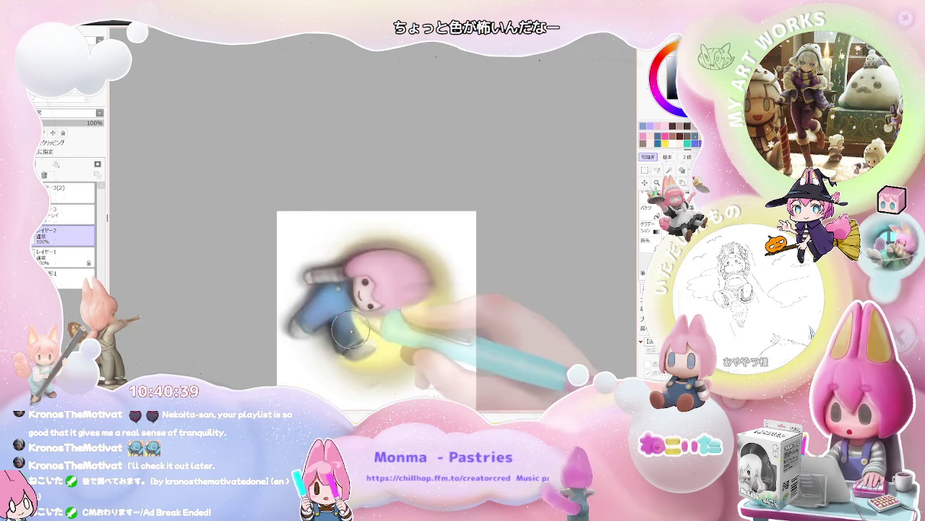
scroll(358, 326, down, 1)
scroll(355, 318, up, 1)
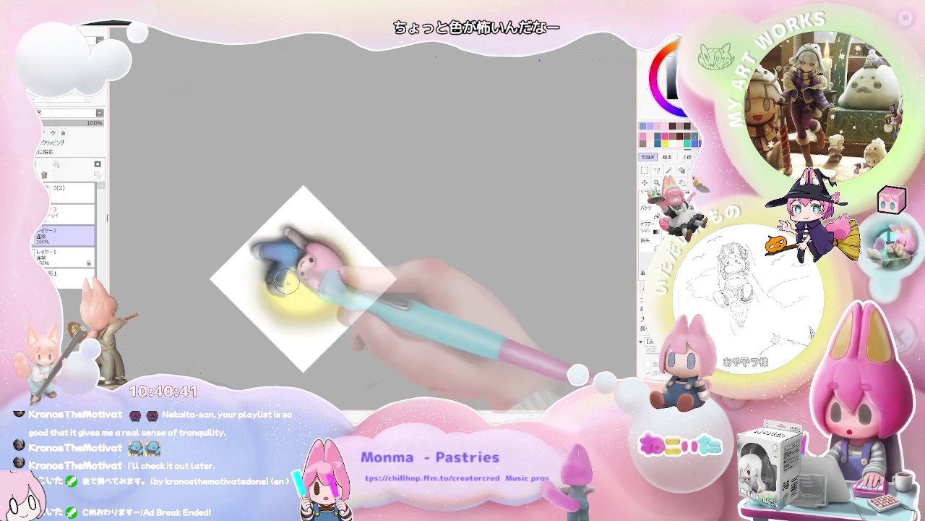
Zoom around the chibi and enlarge the brush for broad, soft shading strokes
scroll(311, 290, up, 2)
scroll(274, 265, up, 1)
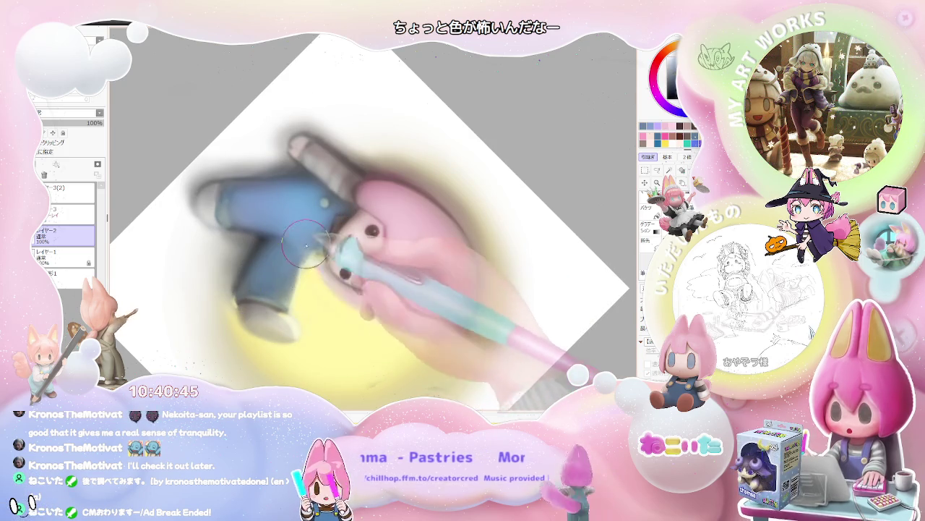
scroll(307, 249, down, 1)
scroll(314, 246, down, 2)
scroll(318, 232, down, 1)
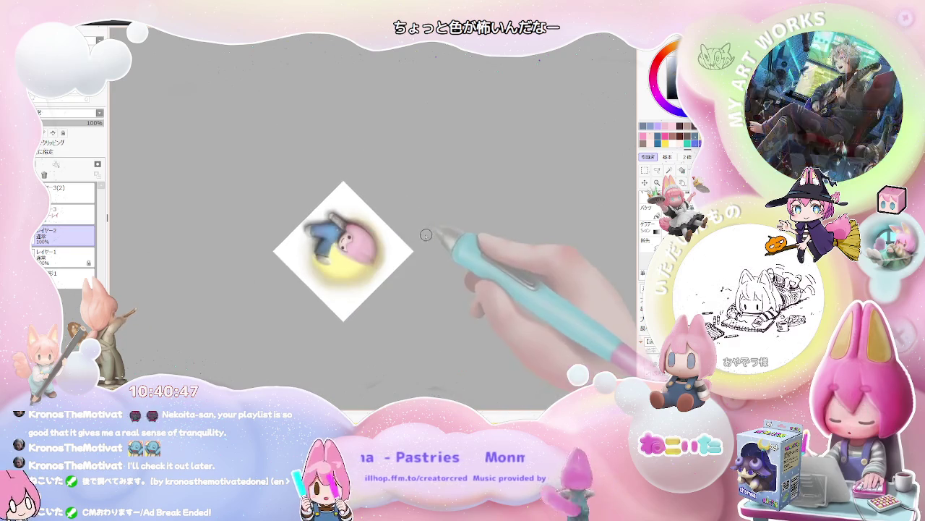
scroll(325, 217, up, 1)
scroll(329, 214, up, 2)
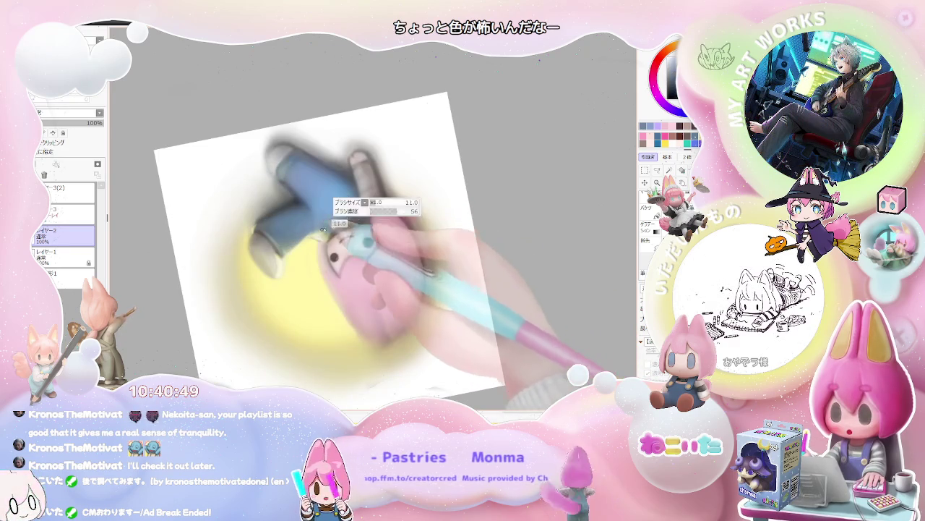
scroll(321, 233, up, 1)
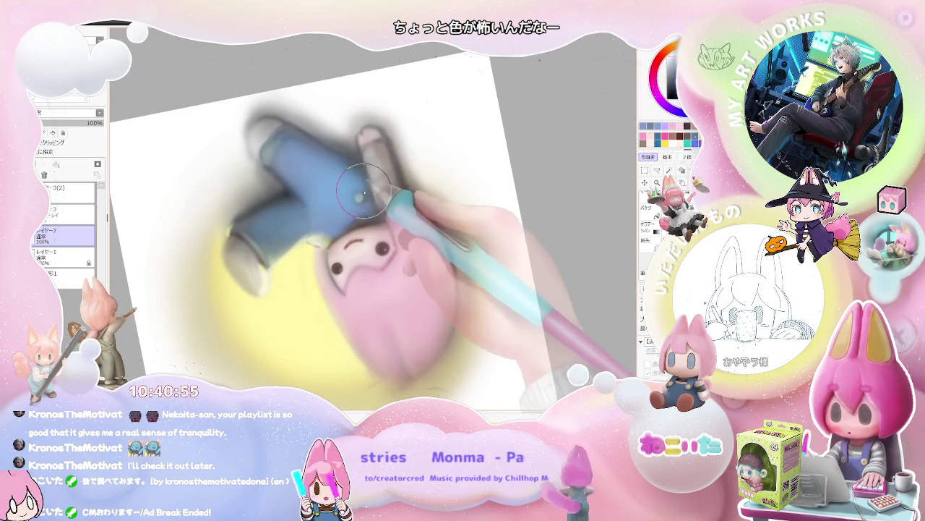
scroll(363, 191, down, 2)
scroll(407, 215, down, 3)
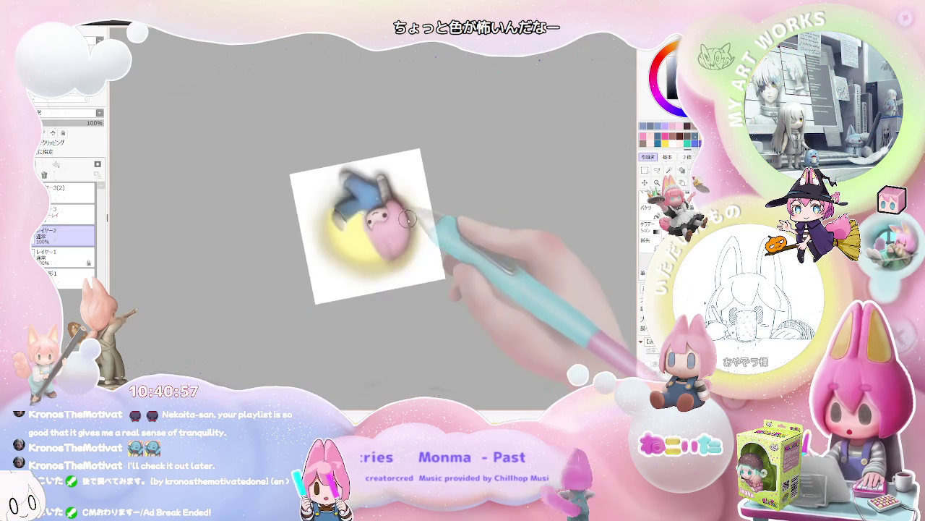
scroll(406, 215, down, 2)
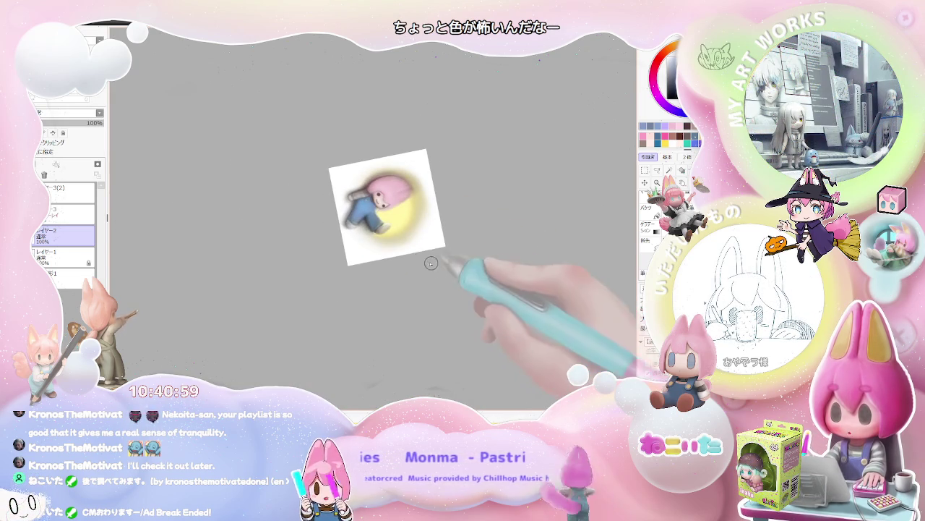
scroll(423, 232, up, 2)
scroll(383, 239, up, 2)
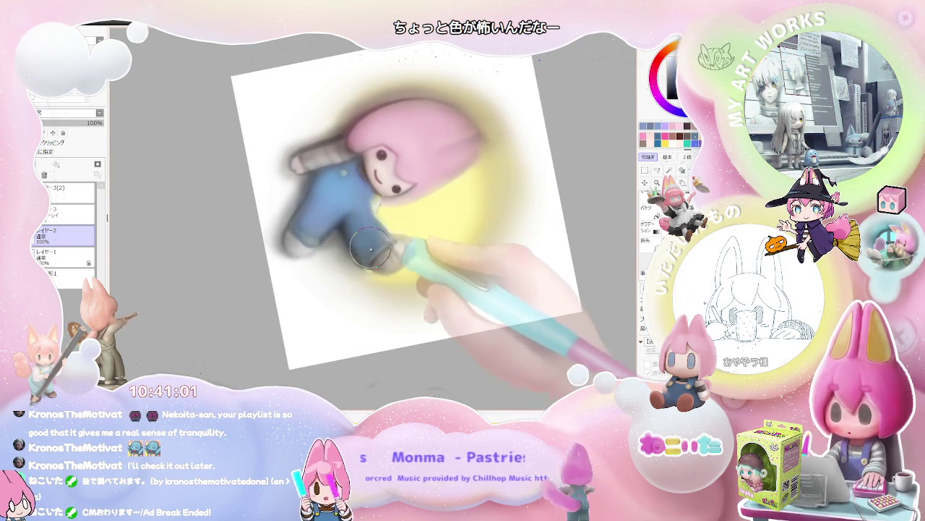
scroll(362, 213, down, 2)
scroll(405, 267, down, 2)
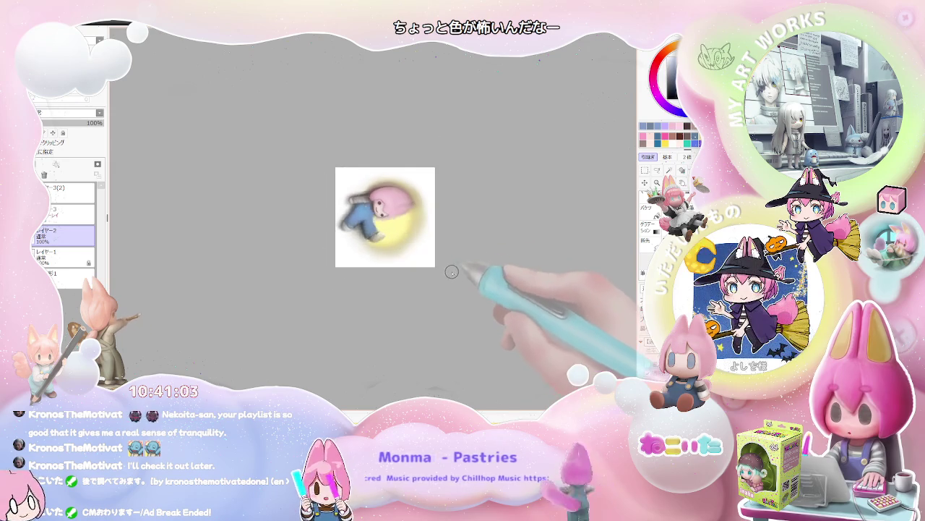
scroll(454, 274, up, 1)
scroll(405, 246, up, 2)
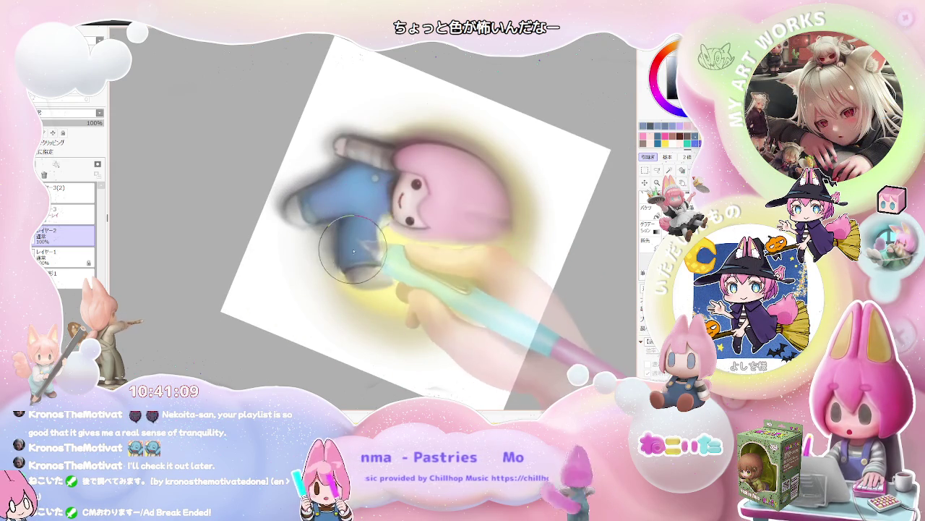
scroll(368, 210, down, 3)
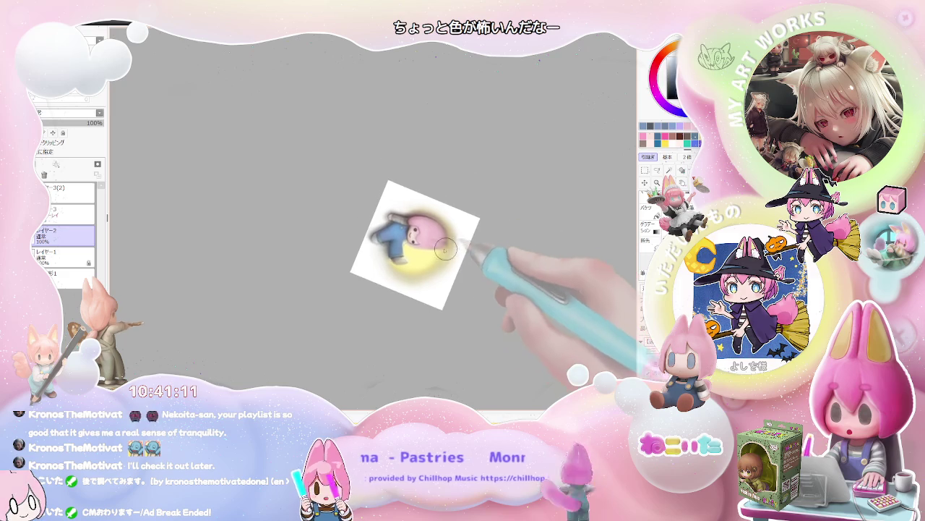
scroll(371, 231, up, 2)
scroll(370, 235, up, 1)
drag(363, 244, 414, 205)
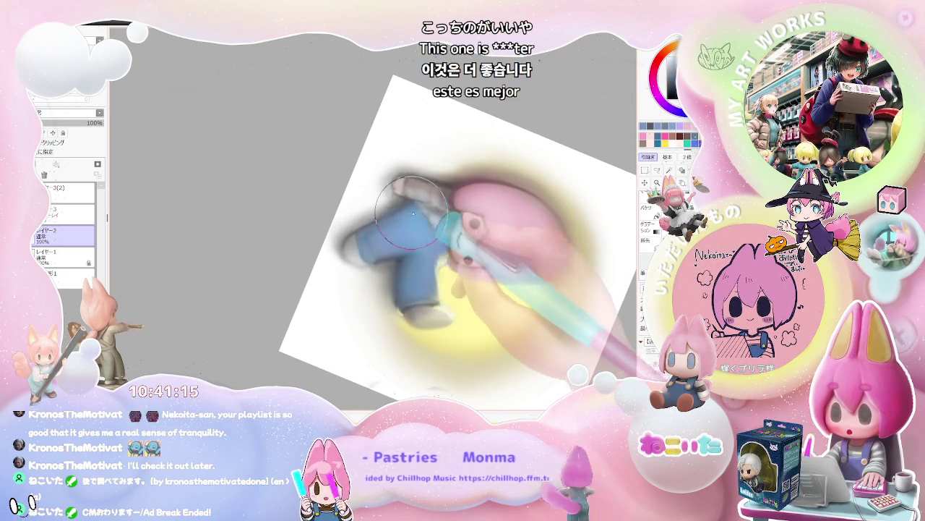
scroll(418, 245, down, 2)
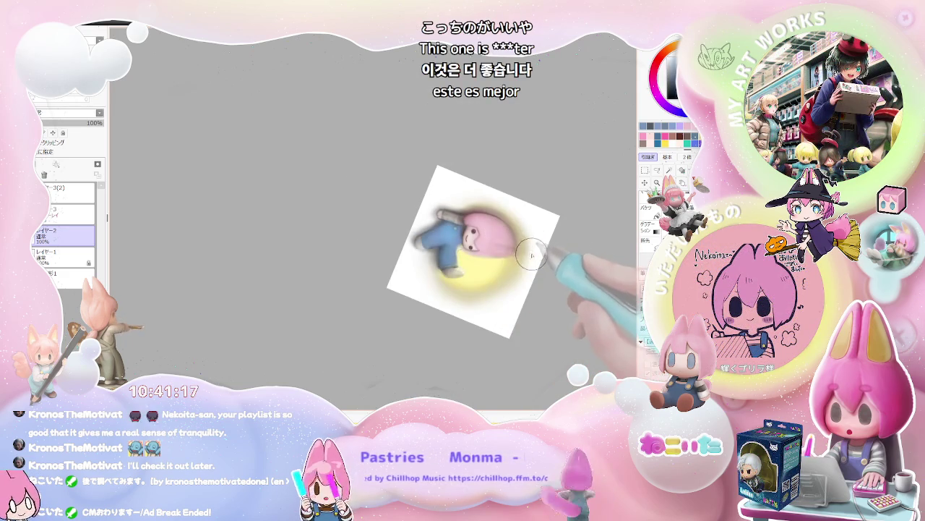
Rotate the canvas view to 45° and keep refining the shading at that angle
key(End)
scroll(478, 260, up, 1)
scroll(478, 260, up, 2)
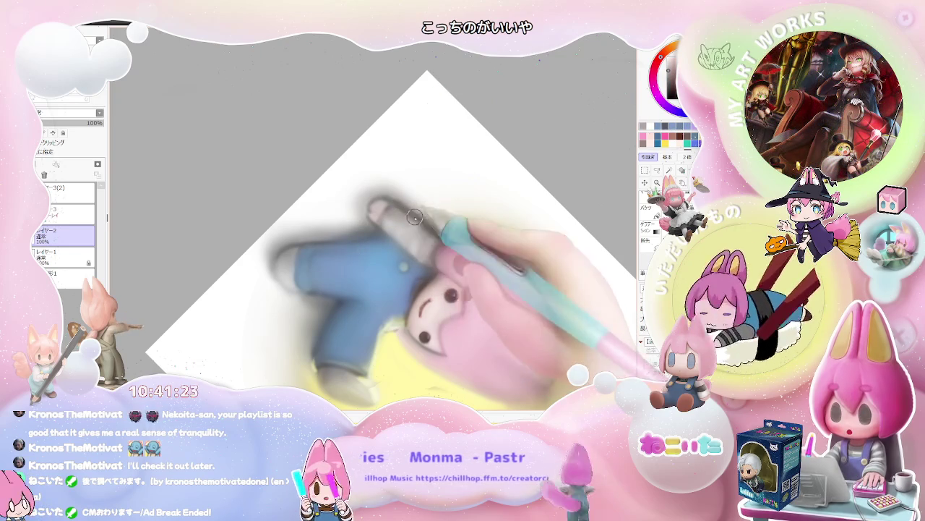
scroll(387, 228, down, 1)
scroll(433, 225, down, 2)
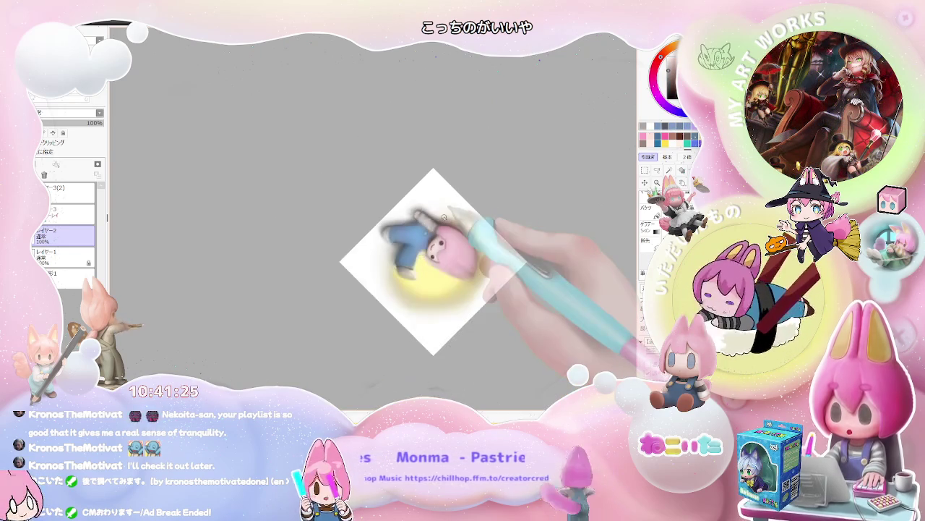
scroll(444, 219, down, 1)
Mirror the canvas view horizontally to check the drawing, then reset it upright
drag(444, 217, 444, 217)
key(Home)
key(Delete)
scroll(444, 217, down, 1)
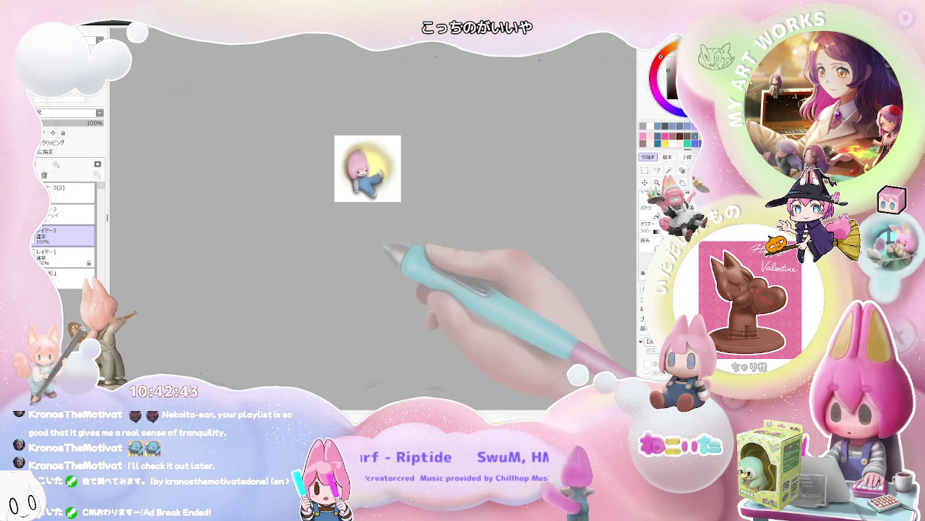
Select the overlay layer above the chibi drawing
click(65, 211)
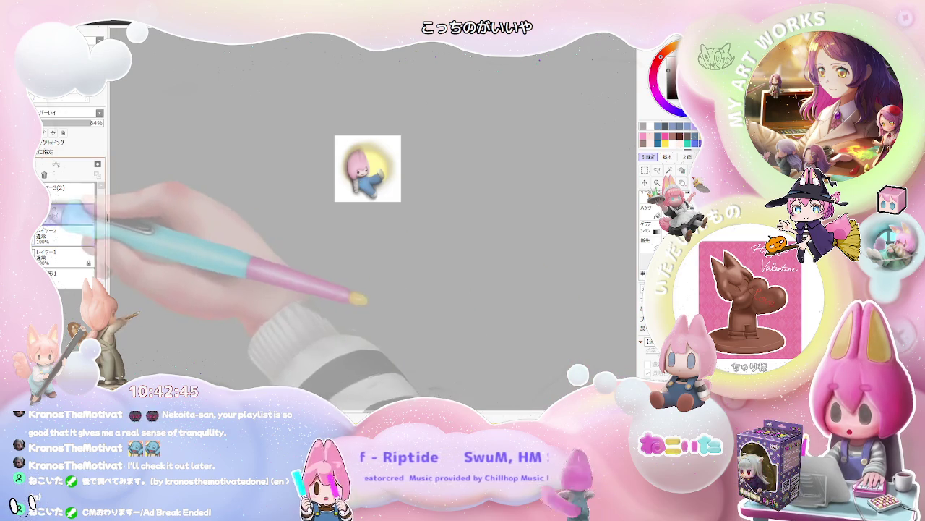
Airbrush a brighter yellow glow beside the chibi's head on Layer3
scroll(369, 143, up, 2)
scroll(370, 144, up, 3)
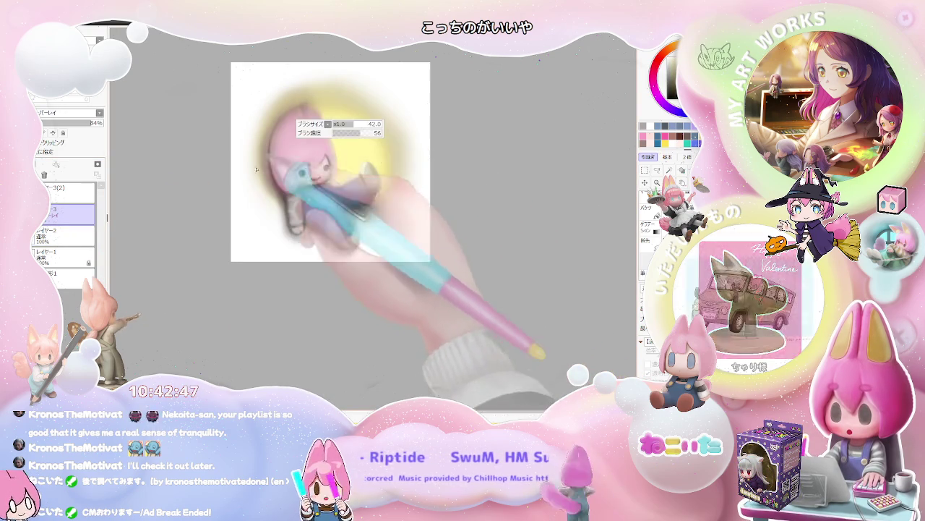
mouse_move(300, 83)
mouse_down()
mouse_move(373, 112)
mouse_move(375, 167)
mouse_move(332, 143)
mouse_up()
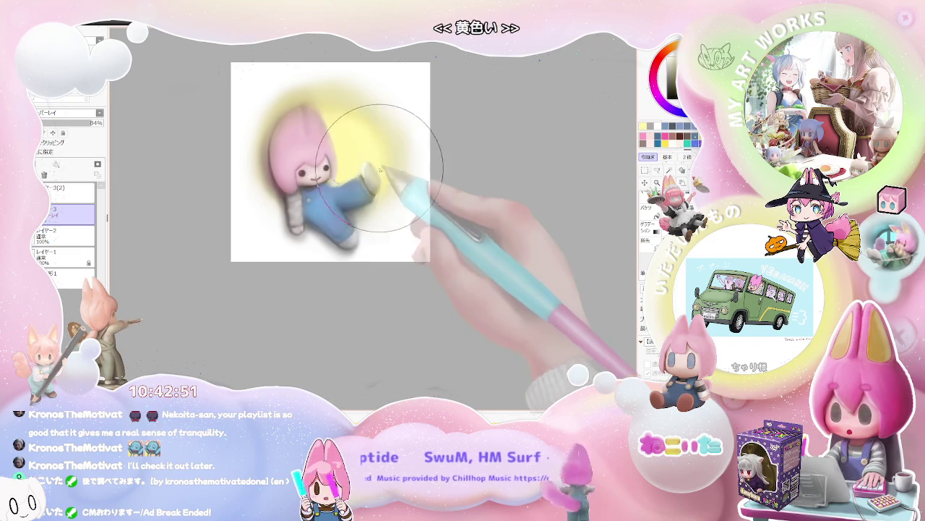
key(ctrl+minus)
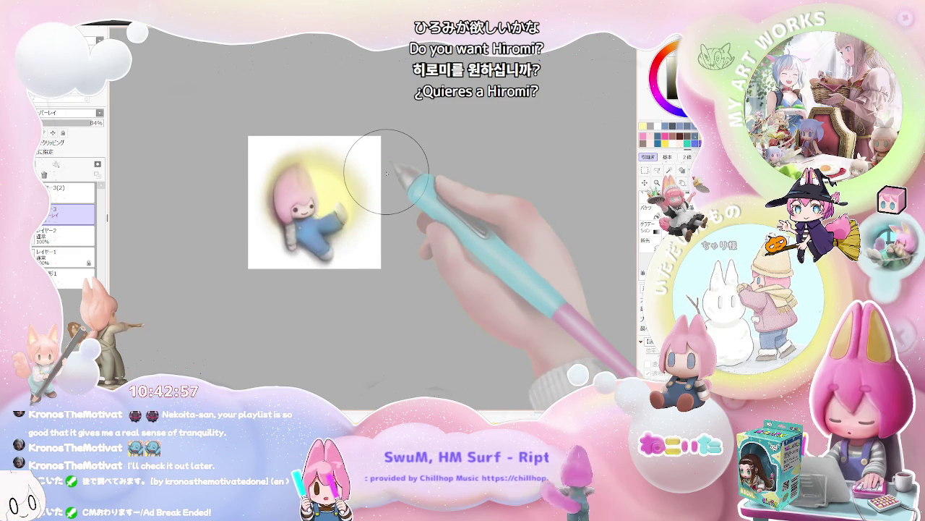
key(ctrl+plus)
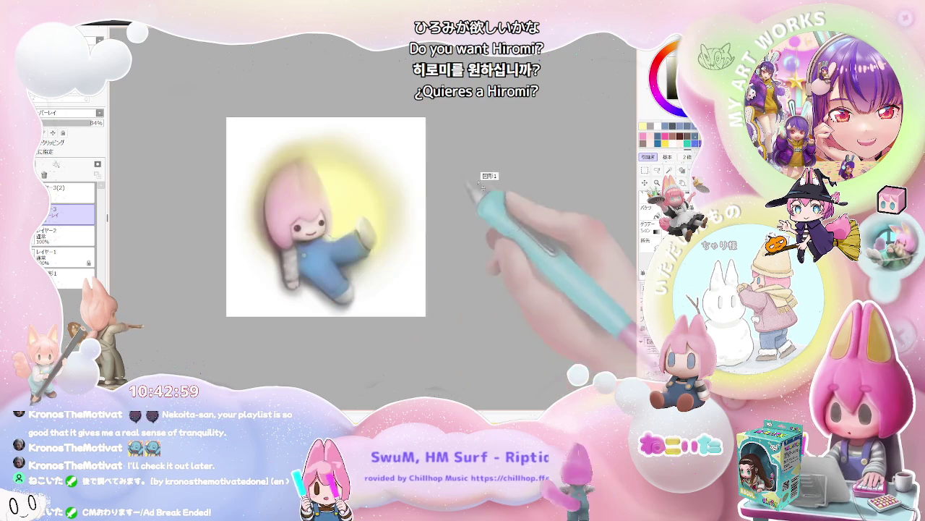
Enlarge the airbrush to 659 and tint the top of the pink hair peach
key(bracketleft)
drag(373, 170, 349, 243)
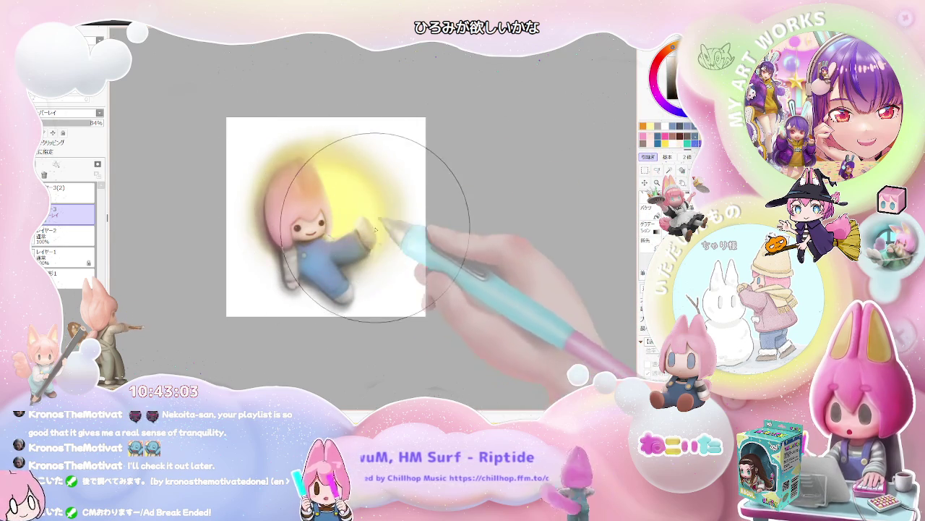
key(ctrl+minus)
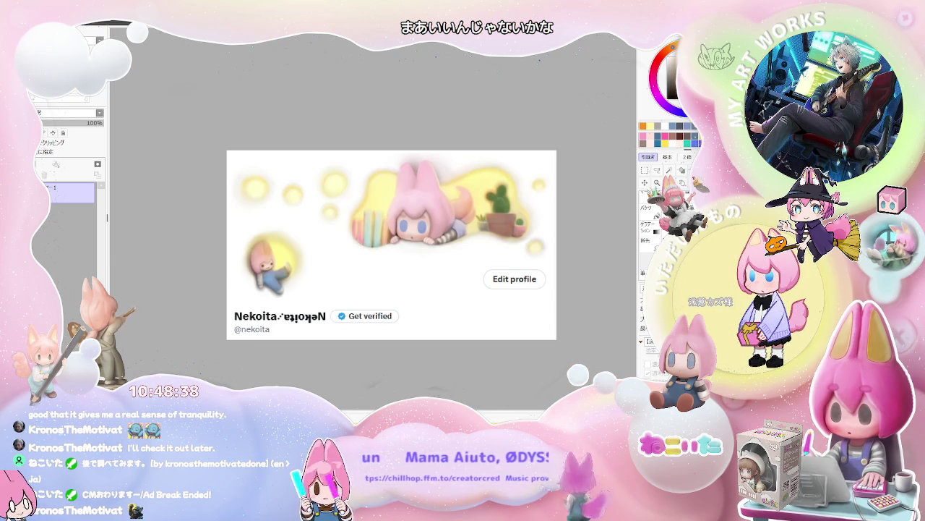
Draw a large round outline on a new layer, then undo it
drag(506, 43, 405, 31)
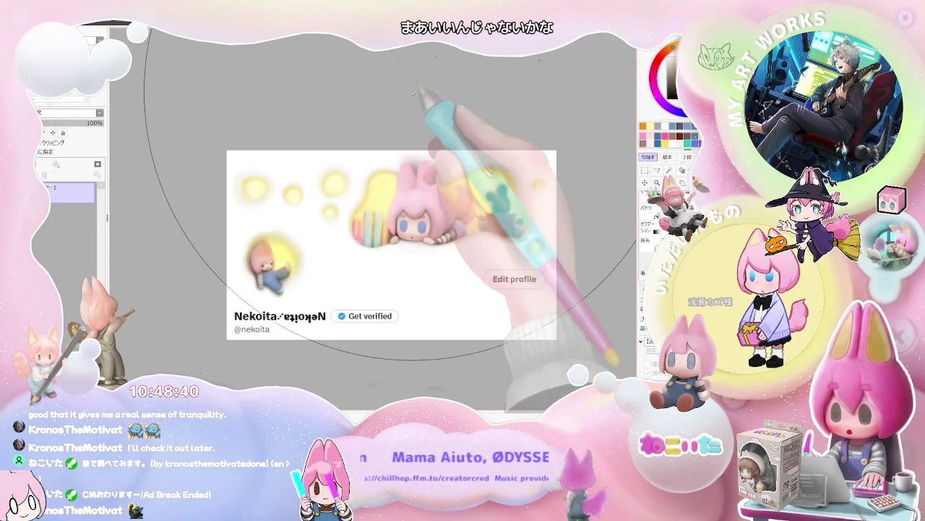
scroll(438, 150, down, 5)
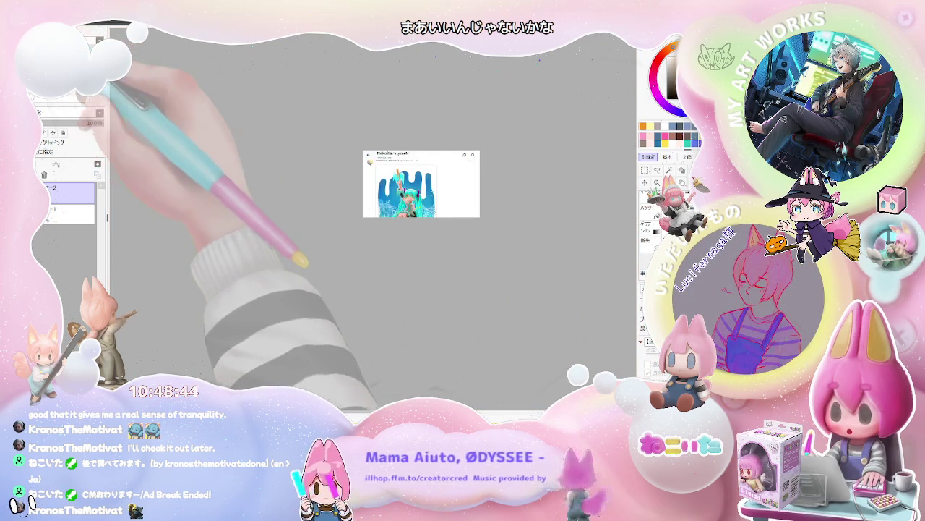
key(ctrl+z)
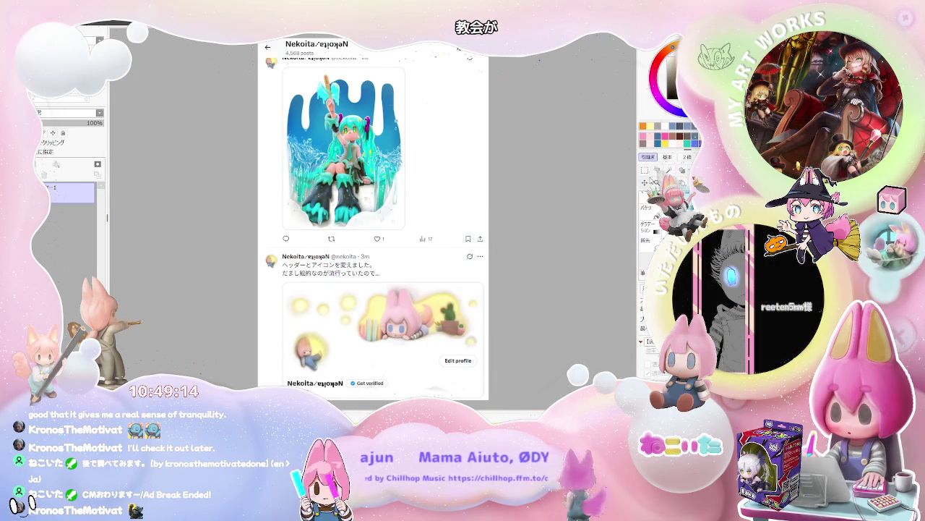
Paste a scaled-down copy of the screenshot as a new layer, then move to the next canvas
key(ctrl+t)
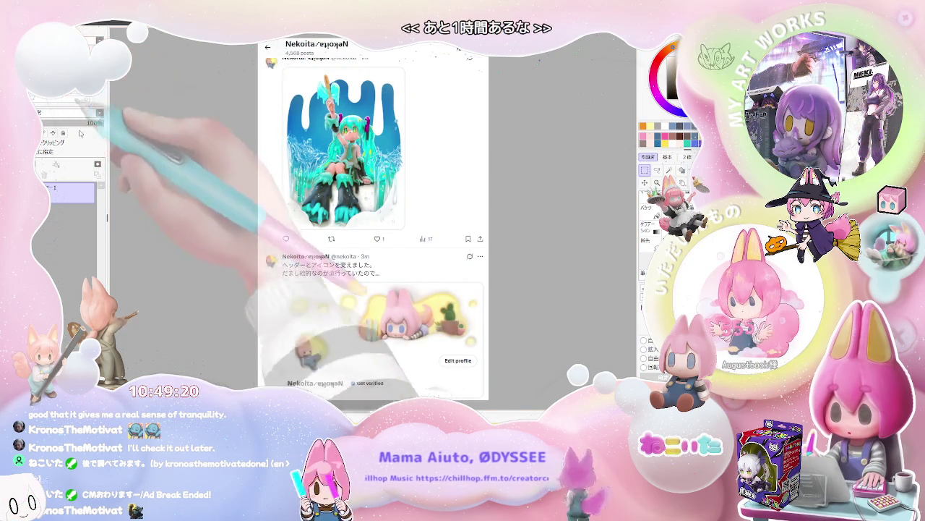
key(ctrl+v)
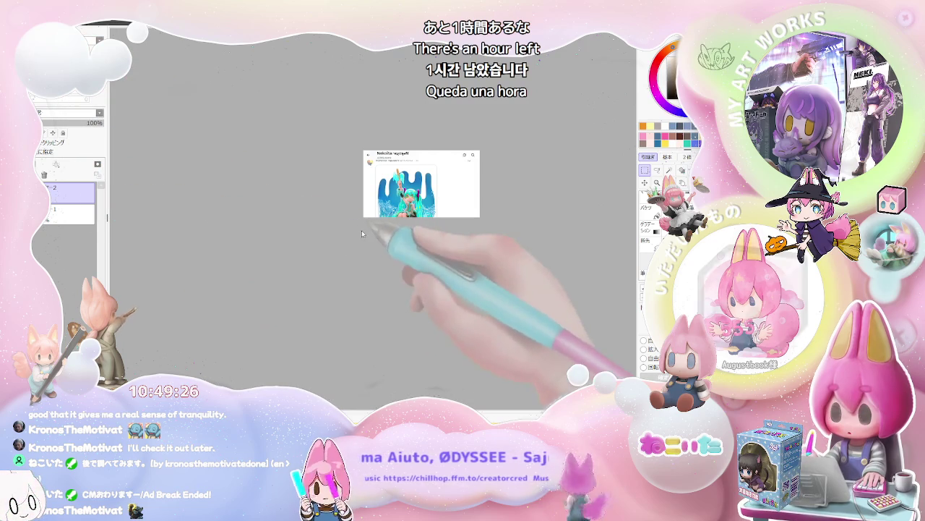
key(ctrl+tab)
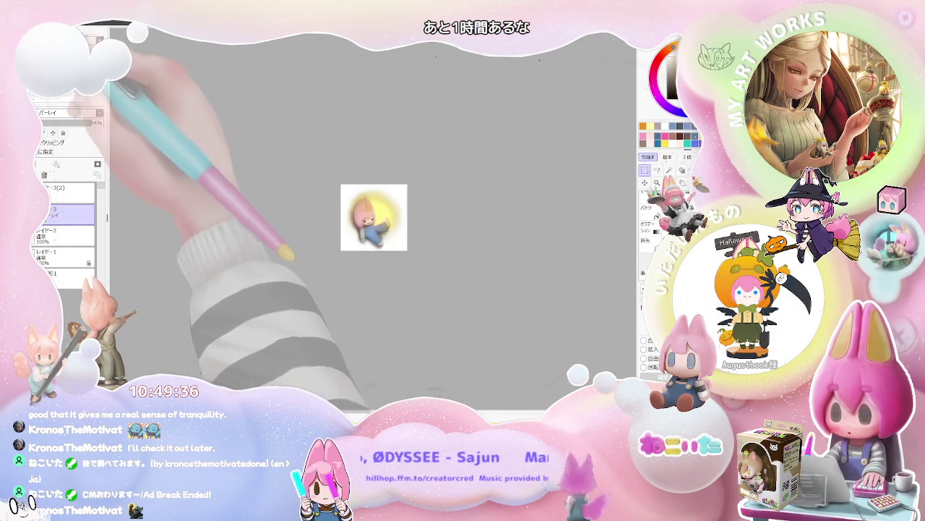
Cycle past the pink banner and green-haired character canvases to the blank white portrait canvas
key(ctrl+Tab)
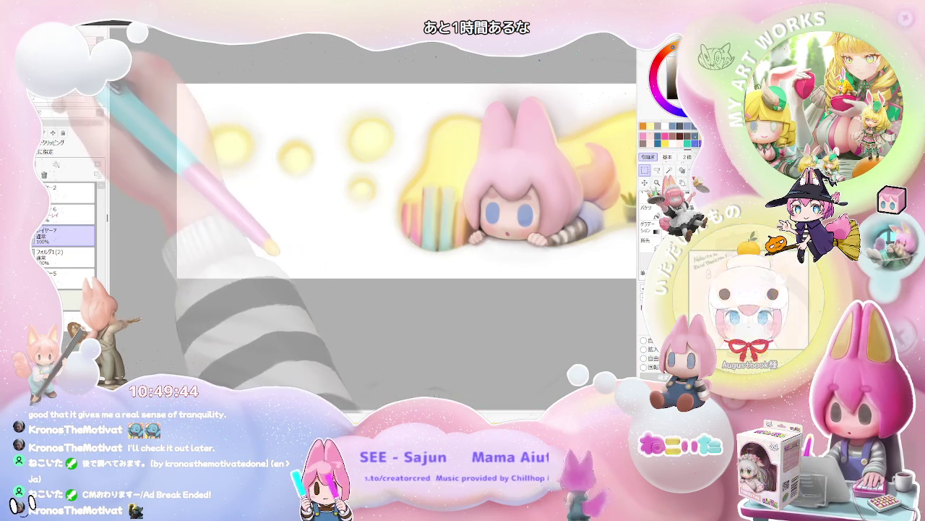
key(ctrl+Tab)
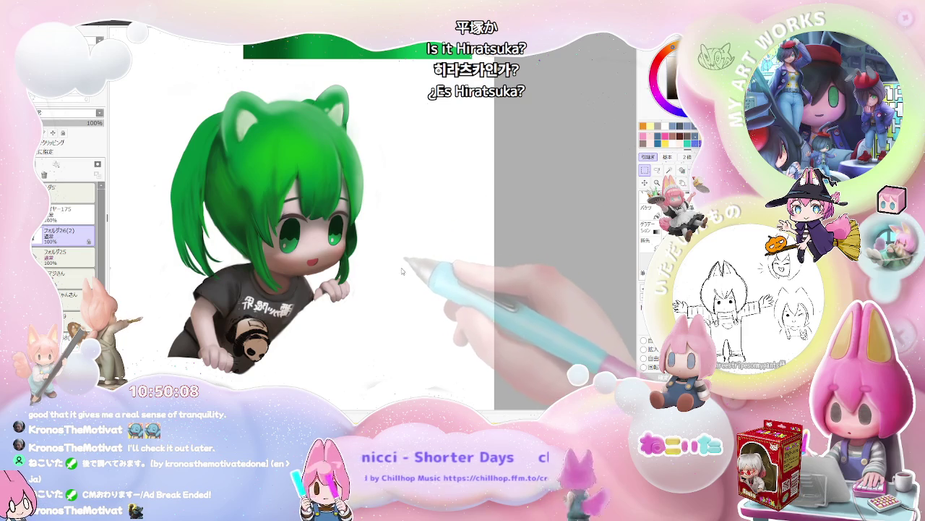
key(ctrl+Tab)
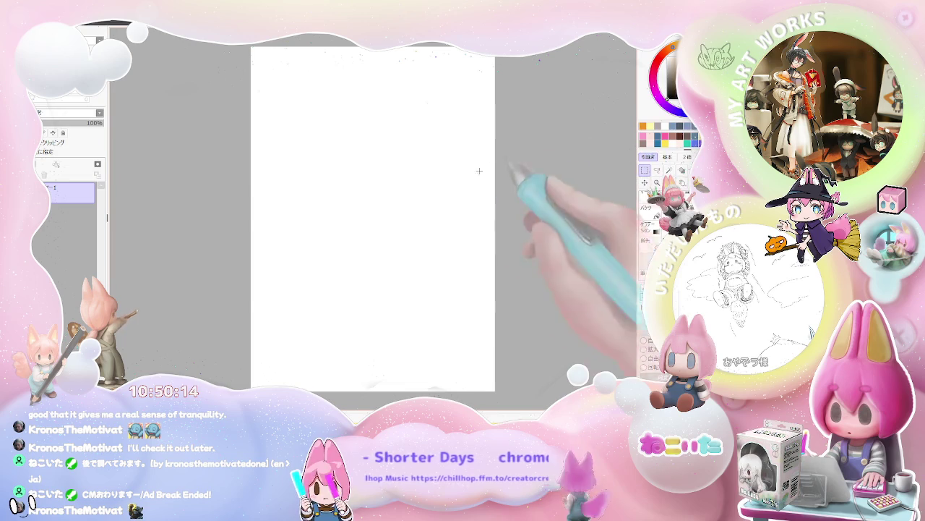
With the pencil, sketch the box's curved arcs and sides and a darker bottom edge
key(n)
drag(366, 190, 297, 185)
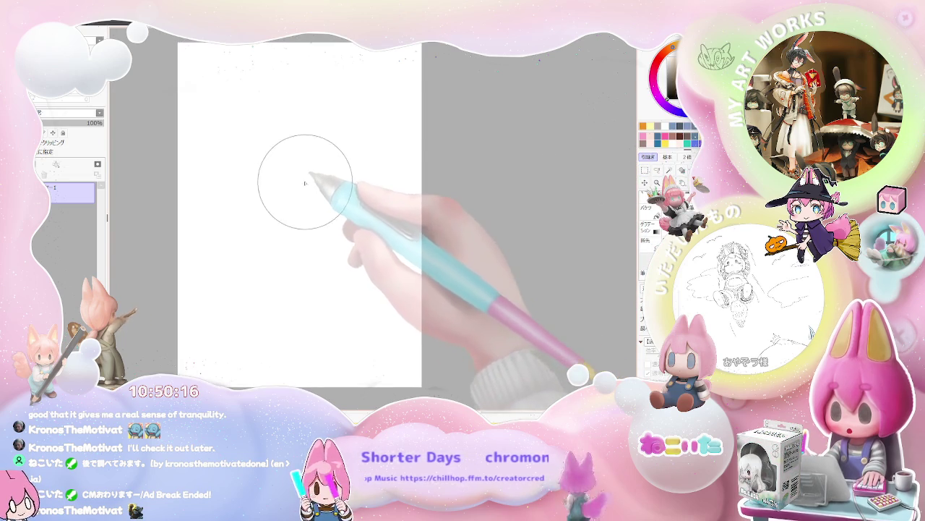
mouse_move(271, 107)
mouse_down()
mouse_move(211, 193)
mouse_move(255, 111)
mouse_move(314, 104)
mouse_move(362, 126)
mouse_up()
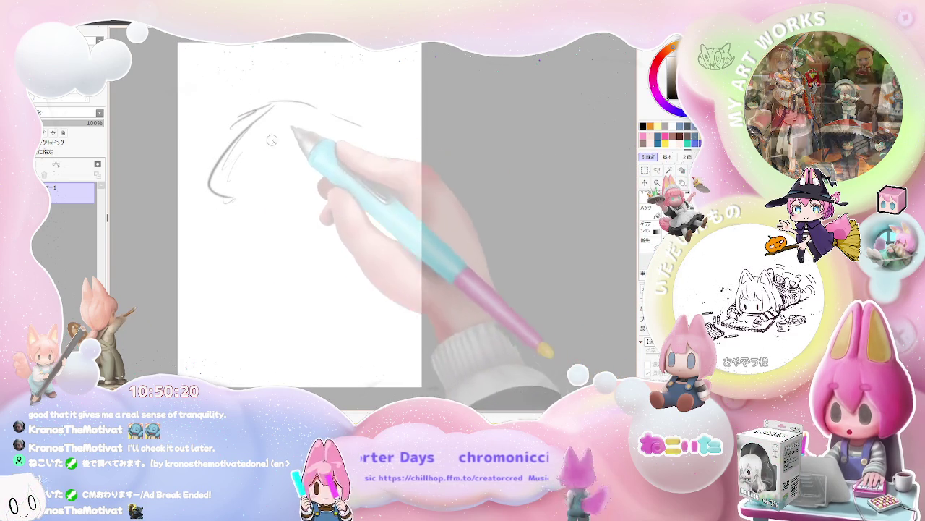
mouse_move(209, 196)
mouse_down()
mouse_move(206, 255)
mouse_move(325, 334)
mouse_up()
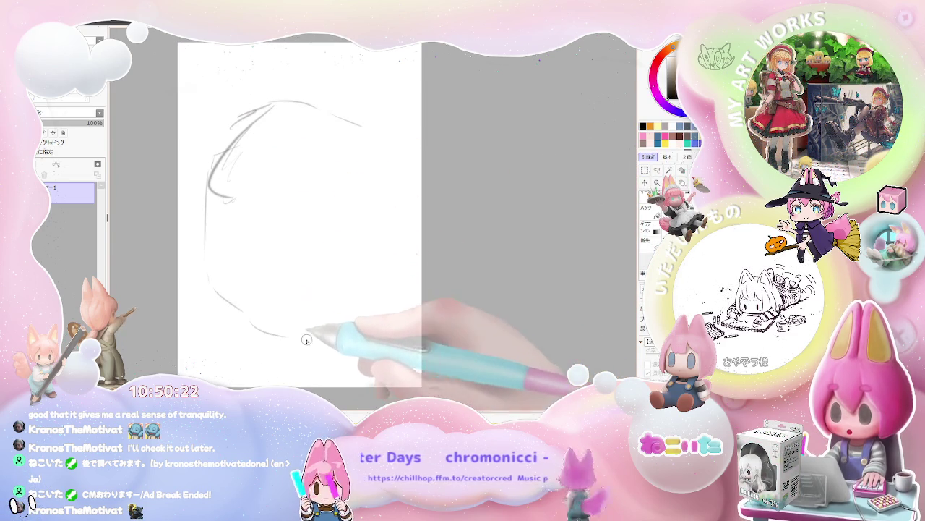
drag(370, 152, 368, 269)
mouse_move(224, 307)
mouse_down()
mouse_move(282, 346)
mouse_move(363, 308)
mouse_up()
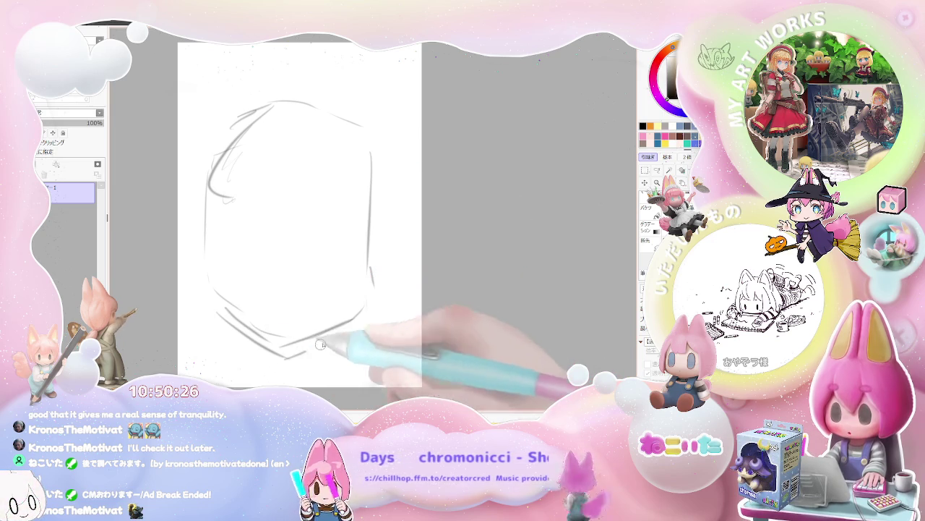
mouse_move(318, 340)
mouse_down()
mouse_move(210, 304)
mouse_move(316, 287)
mouse_up()
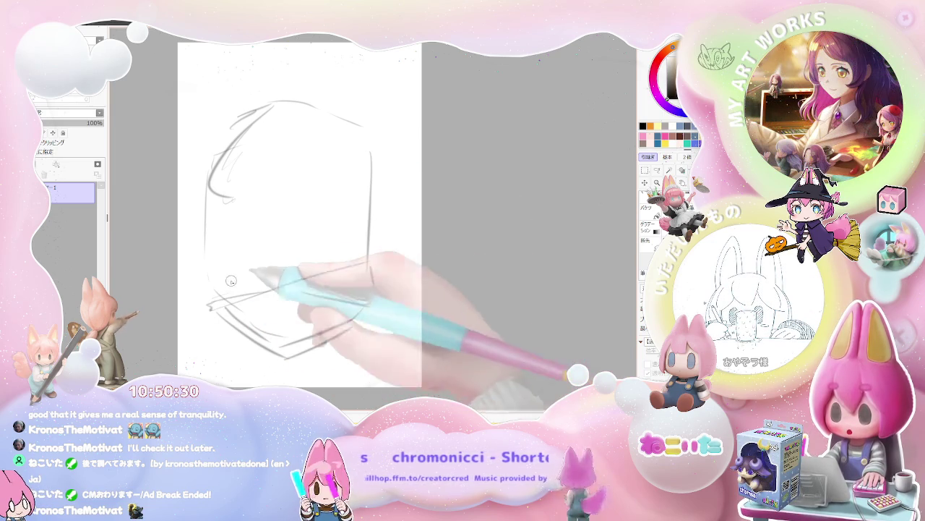
mouse_move(268, 289)
mouse_down()
mouse_move(210, 298)
mouse_move(318, 288)
mouse_up()
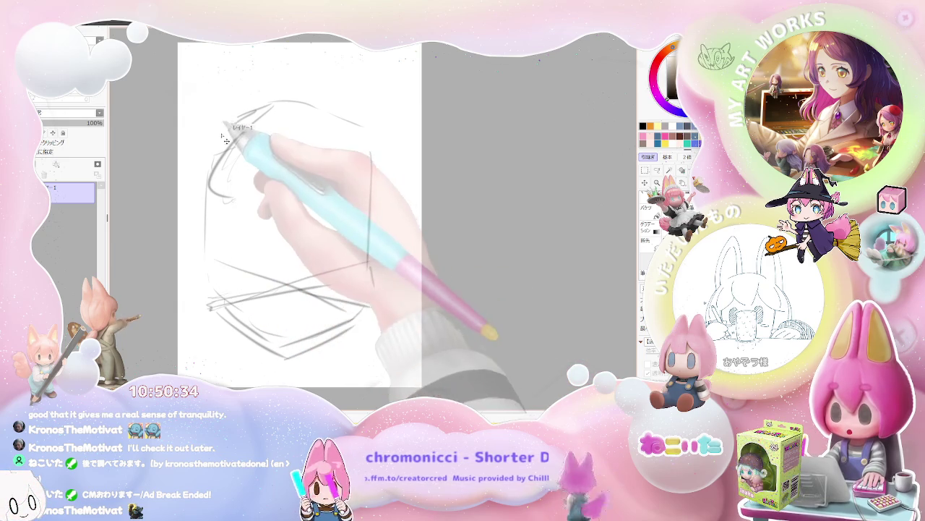
Add faint top-left strokes, a long horizontal guideline, and retrace the hexagon's lower edges
mouse_move(213, 300)
mouse_down()
mouse_move(207, 196)
mouse_move(233, 104)
mouse_move(307, 86)
mouse_move(370, 135)
mouse_up()
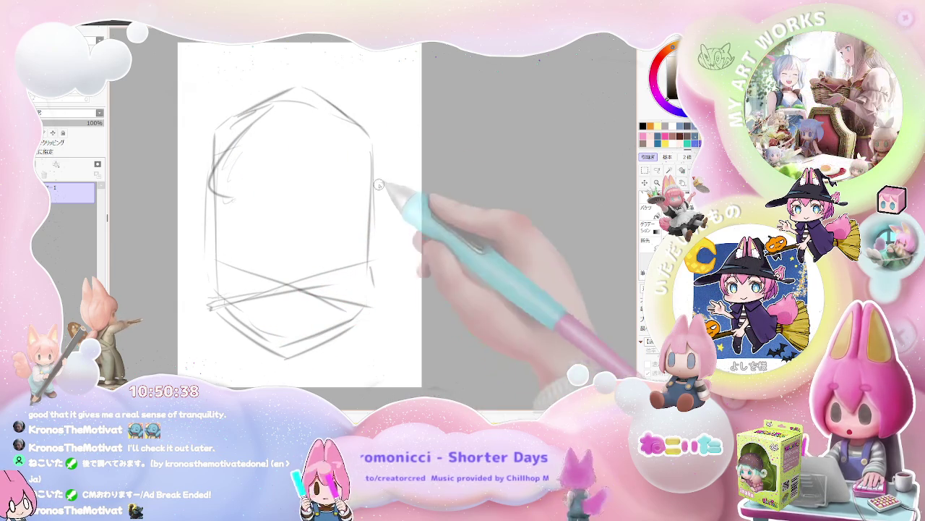
drag(217, 138, 286, 156)
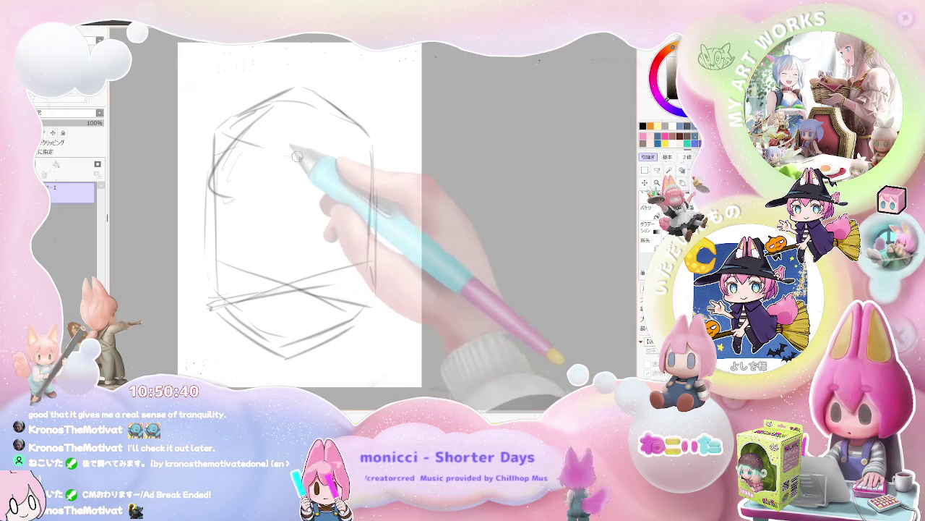
mouse_move(227, 144)
mouse_down()
mouse_move(233, 115)
mouse_move(282, 62)
mouse_move(382, 97)
mouse_move(393, 304)
mouse_up()
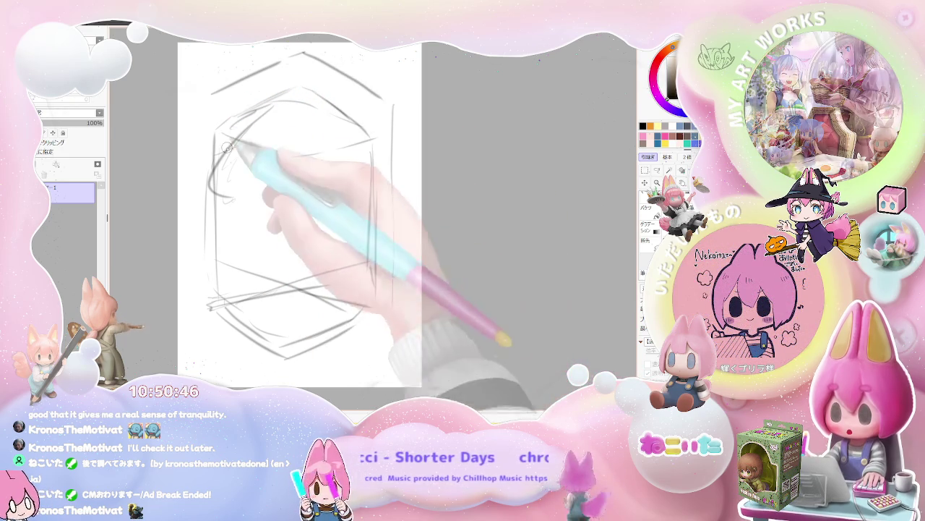
drag(236, 161, 257, 277)
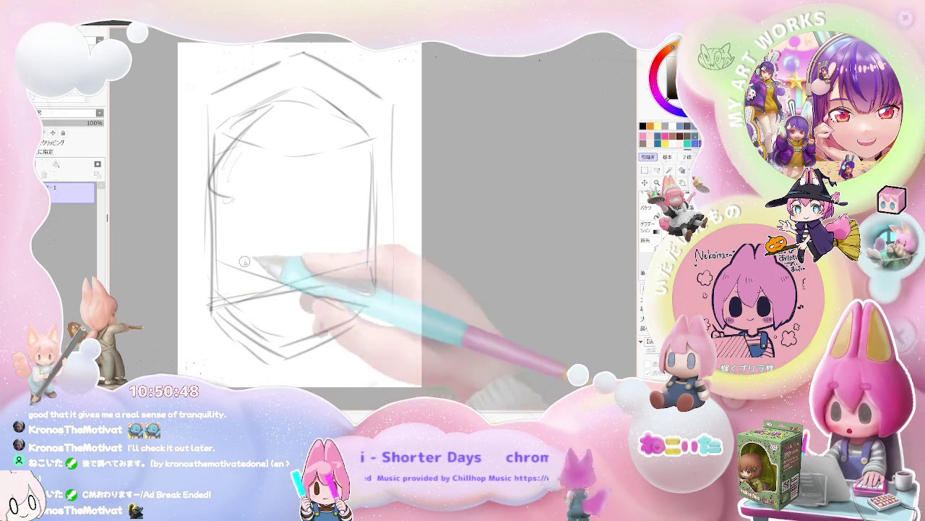
drag(181, 225, 413, 224)
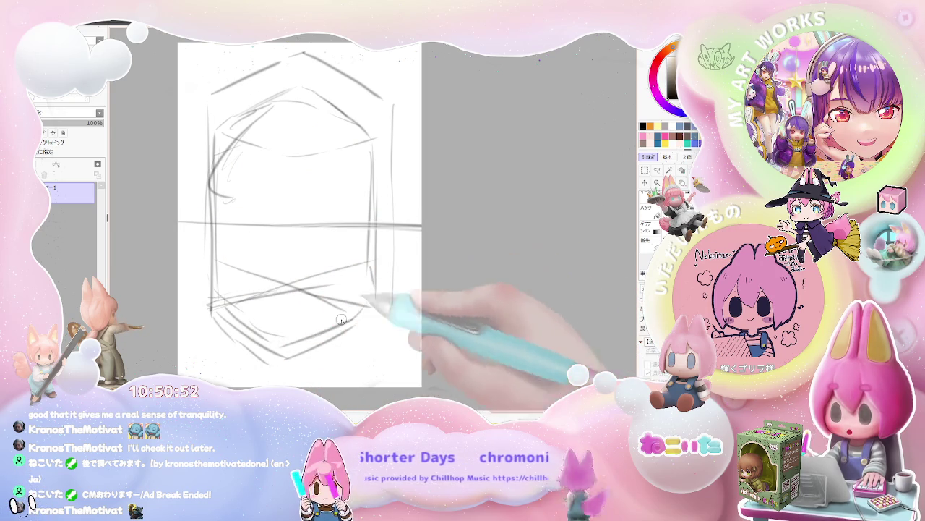
drag(307, 355, 390, 309)
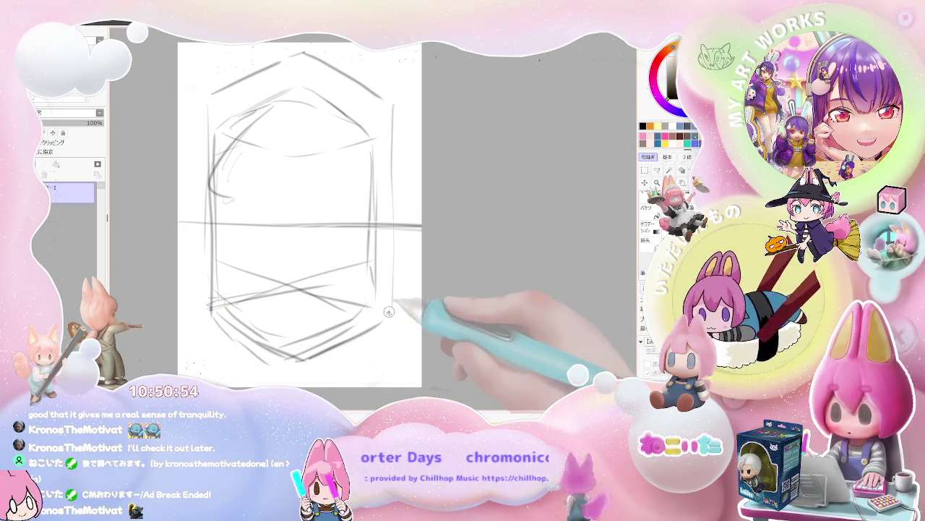
mouse_move(393, 270)
mouse_down()
mouse_move(225, 304)
mouse_move(287, 287)
mouse_up()
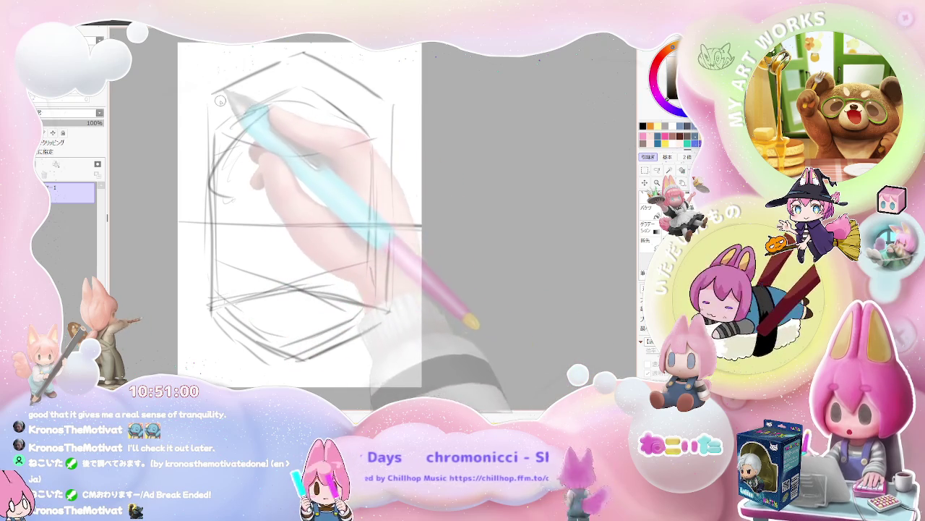
Stroke across the upper hexagon and darken its top-left and top-right edges
drag(221, 101, 294, 118)
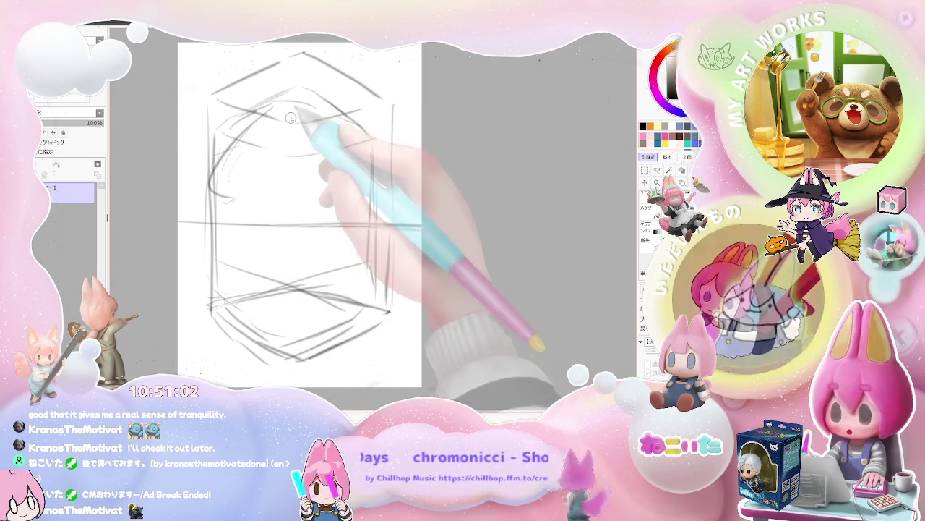
drag(296, 124, 386, 104)
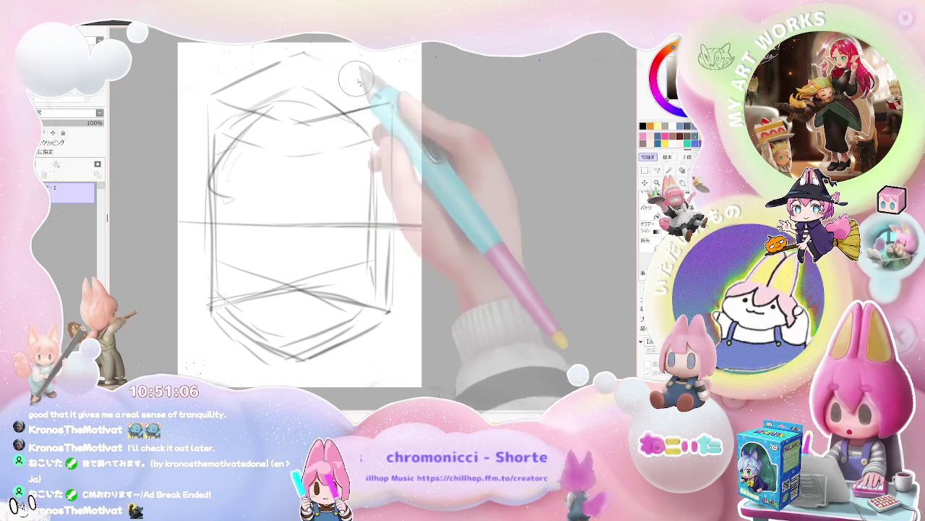
drag(342, 75, 396, 101)
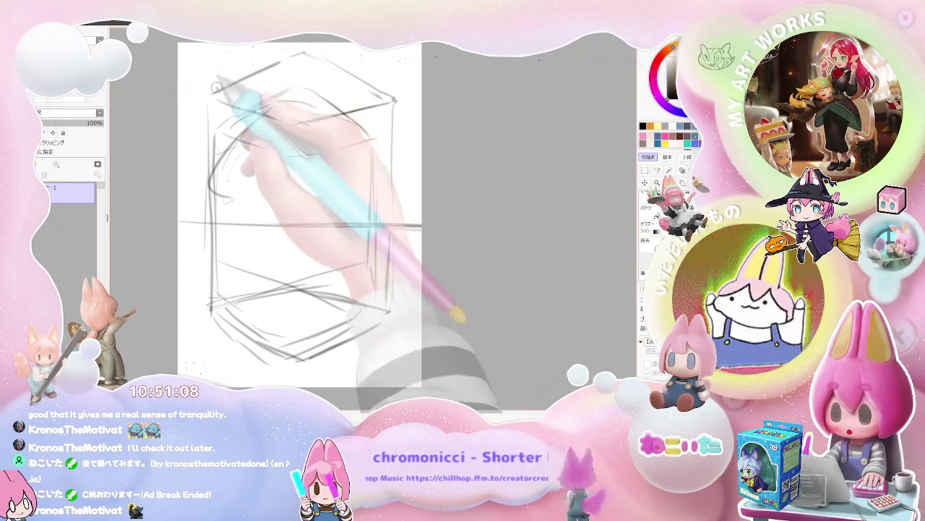
drag(215, 87, 304, 54)
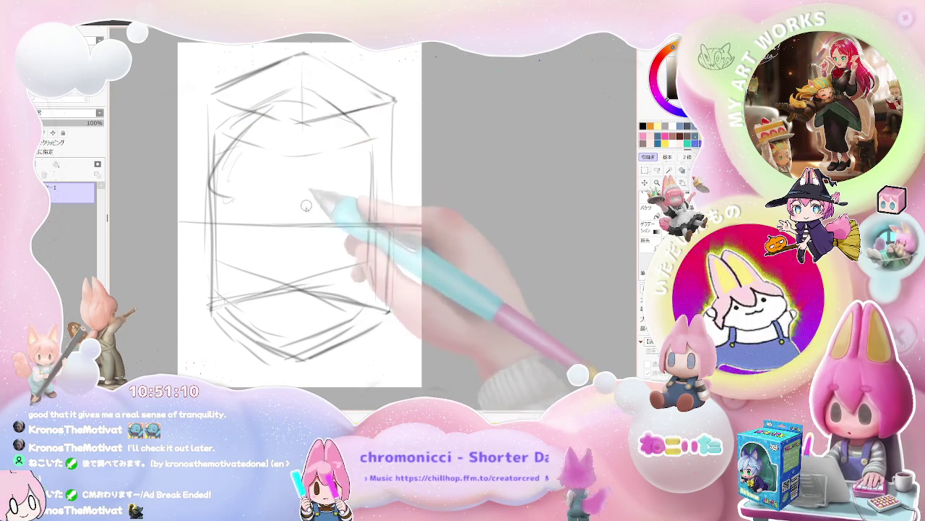
Redraw the box's bottom face, lower-left edge and its extension to the right
scroll(323, 321, down, 2)
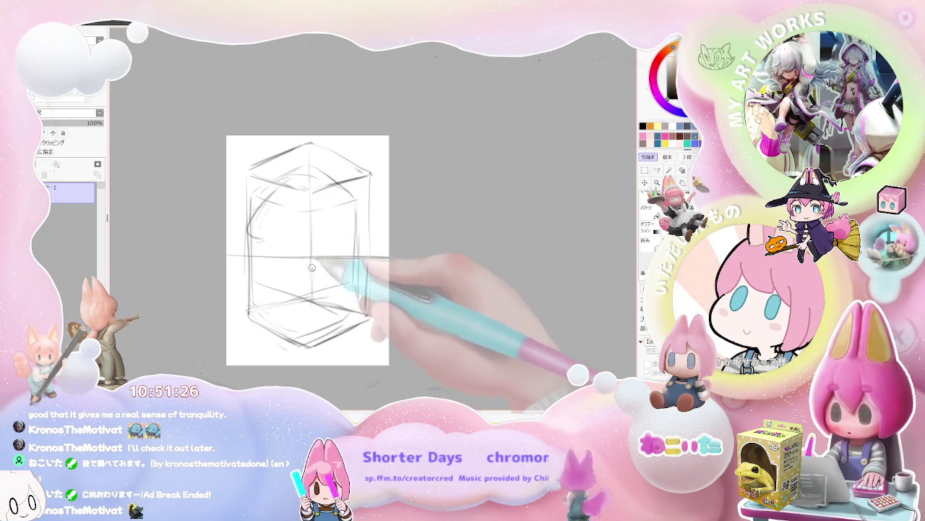
drag(309, 290, 253, 312)
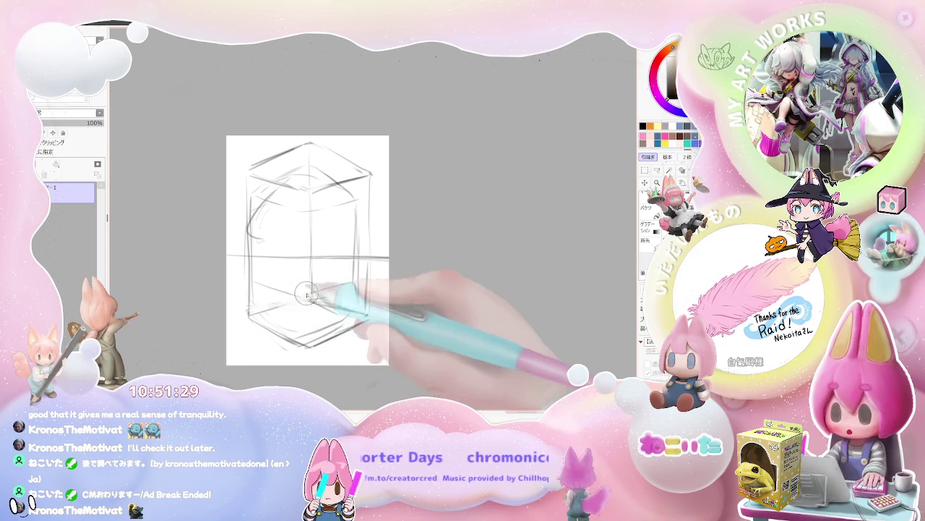
drag(306, 294, 253, 314)
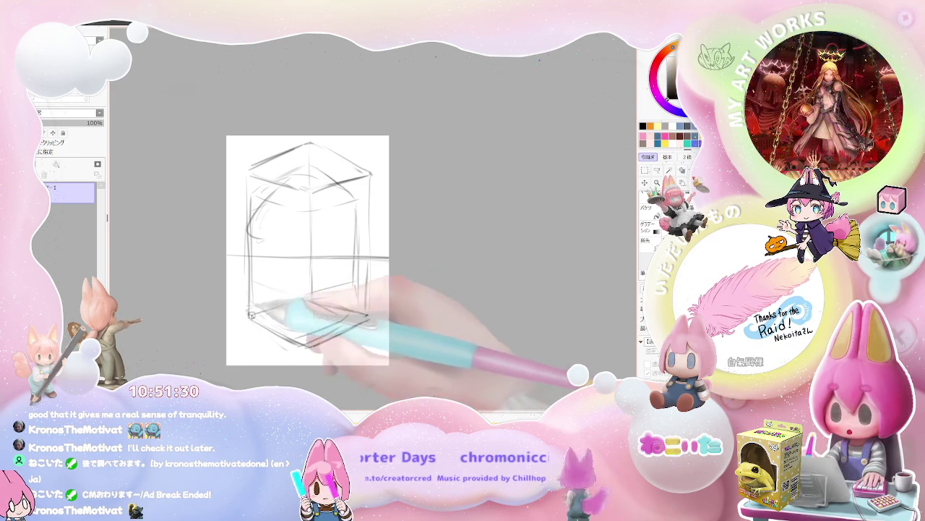
drag(319, 301, 351, 309)
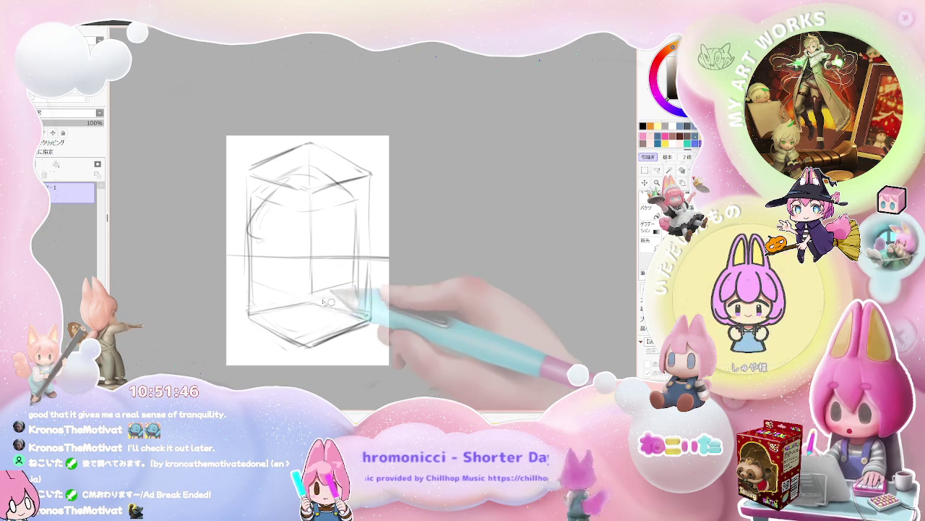
Zoom out to view the whole page, then sketch the figure's left side inside the box
key(minus)
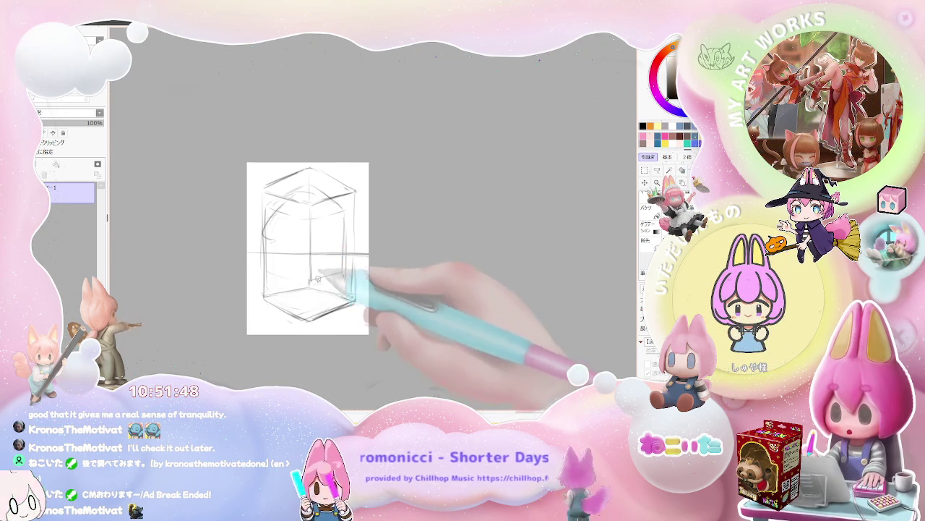
key(minus)
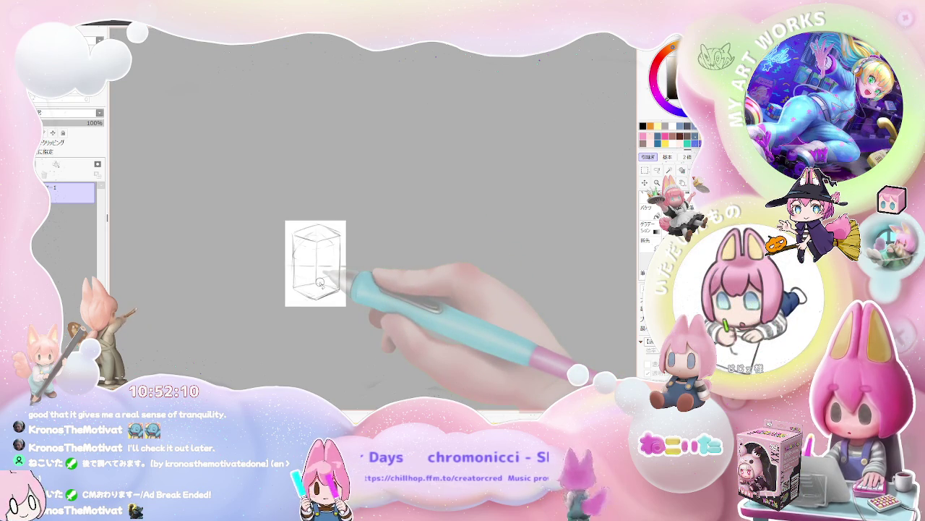
scroll(320, 282, up, 1)
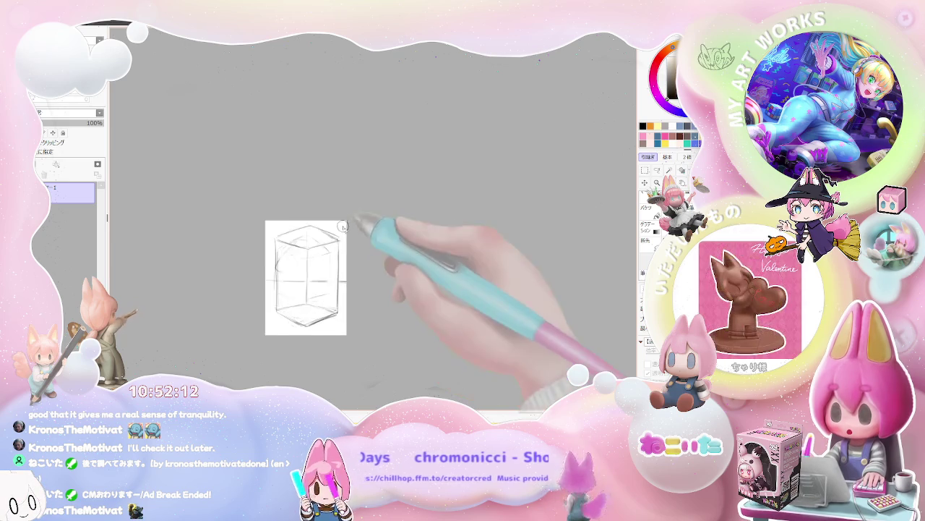
scroll(320, 246, up, 1)
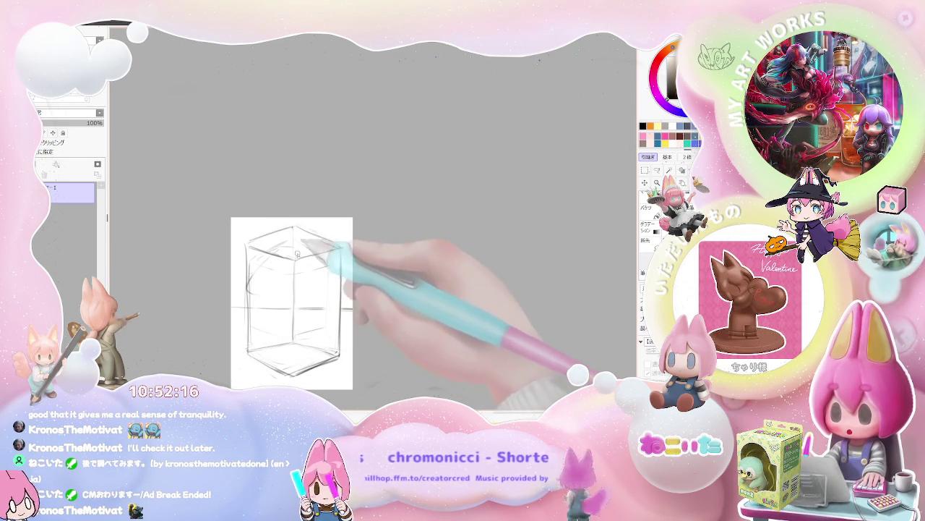
scroll(305, 288, down, 1)
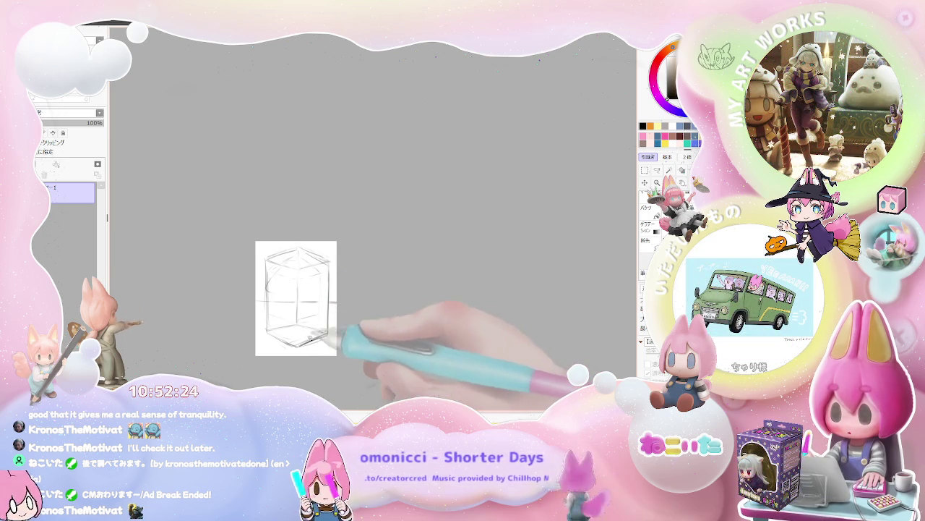
scroll(283, 295, up, 1)
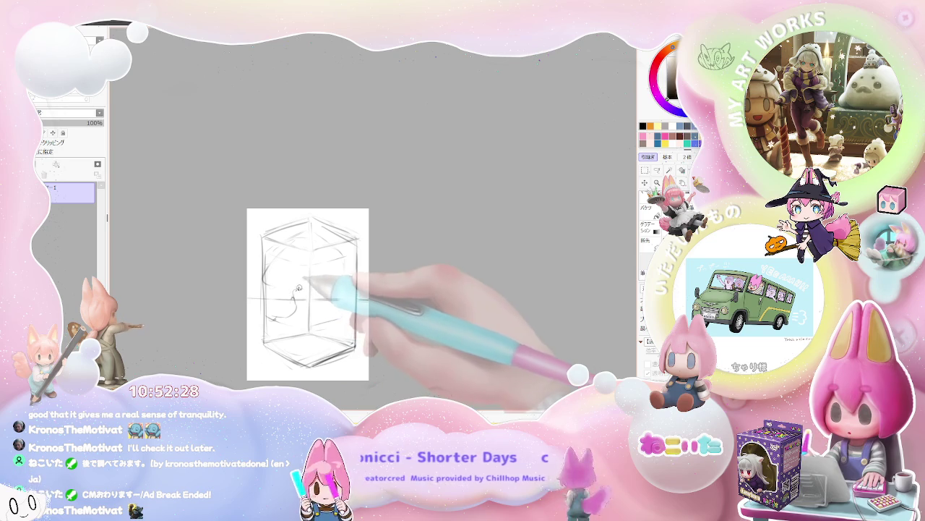
drag(275, 318, 298, 269)
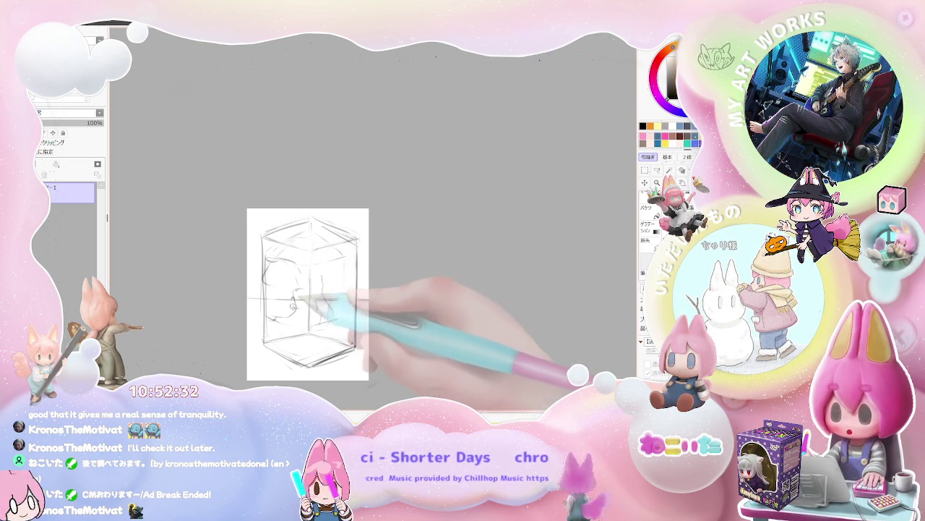
Scribble rough strokes in the box's lower part and dark marks at the figure's feet
drag(288, 326, 298, 344)
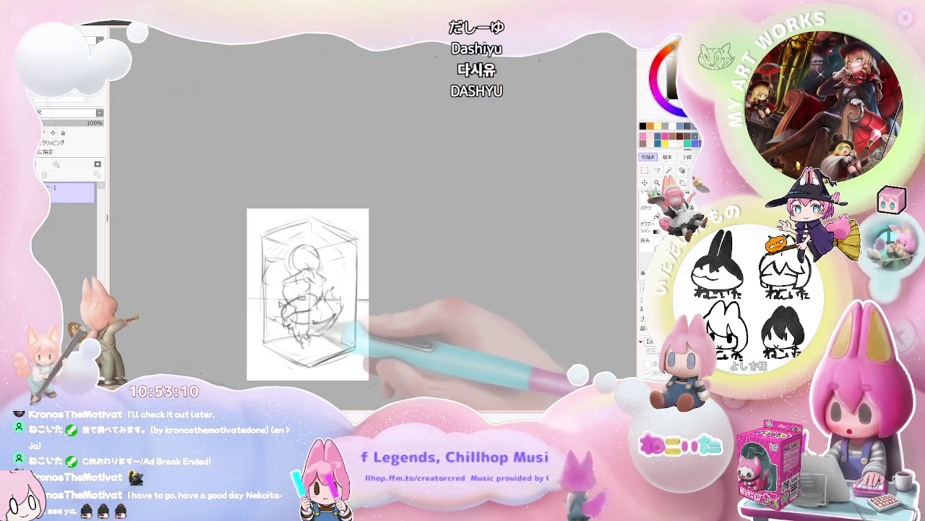
drag(301, 359, 307, 350)
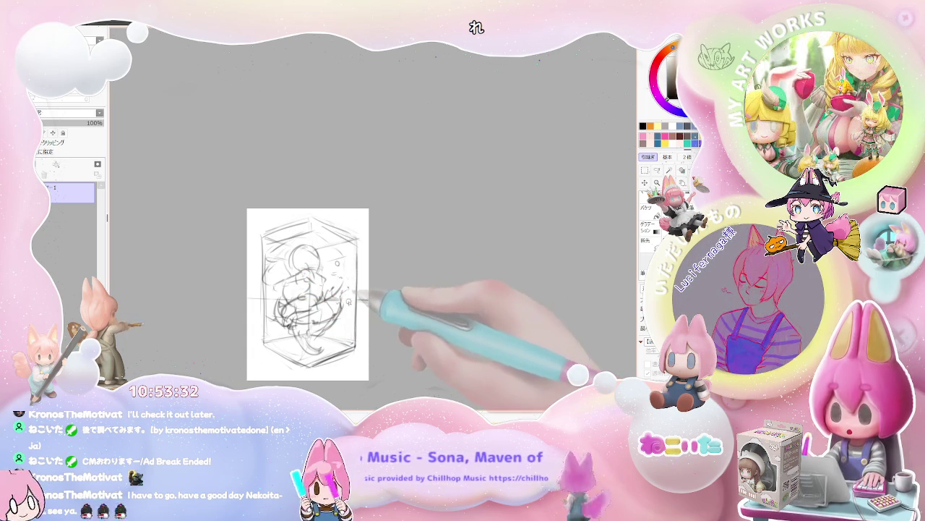
scroll(350, 303, up, 2)
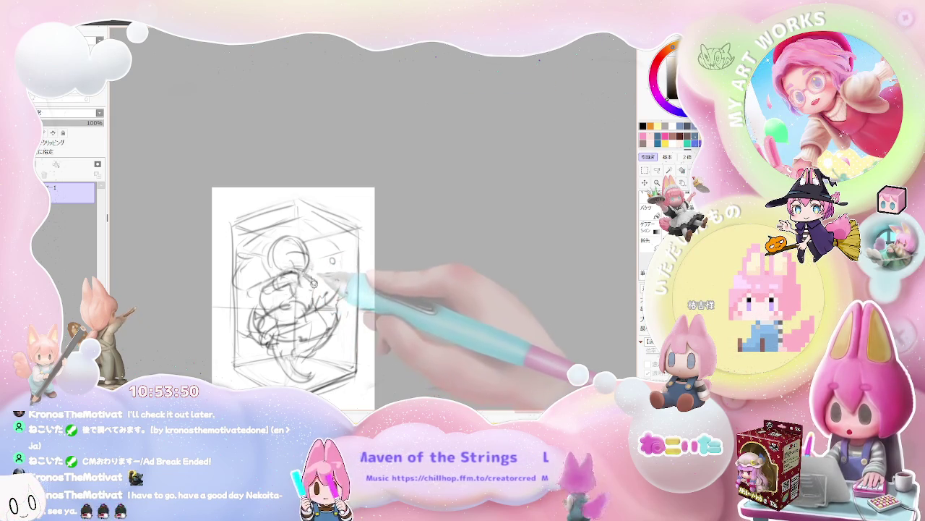
Add dark pencil strokes across the figure's middle, lower part and right side
drag(332, 278, 351, 293)
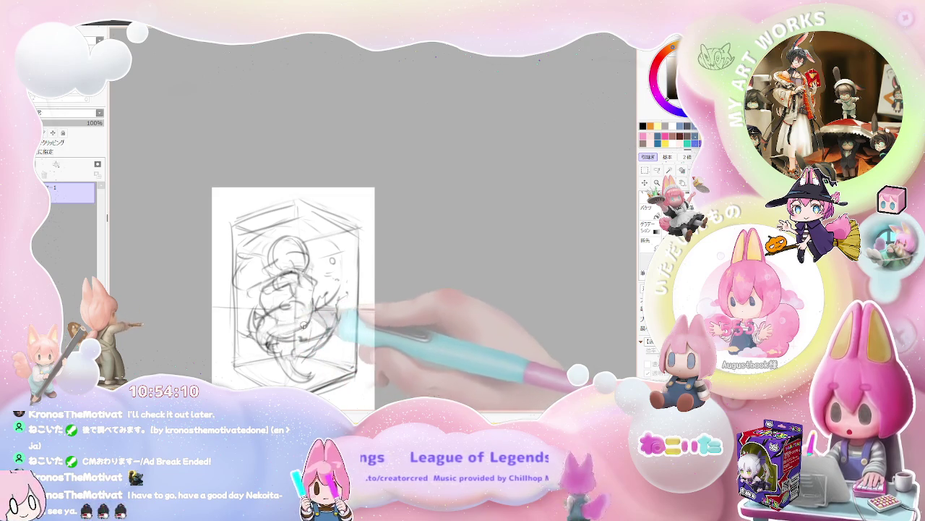
drag(304, 325, 312, 346)
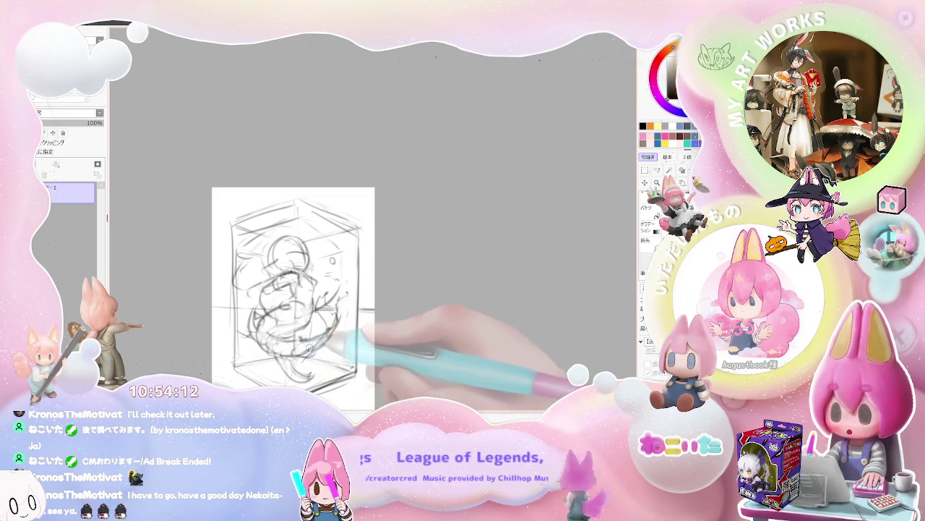
mouse_move(311, 346)
mouse_down()
mouse_move(339, 330)
mouse_move(329, 344)
mouse_up()
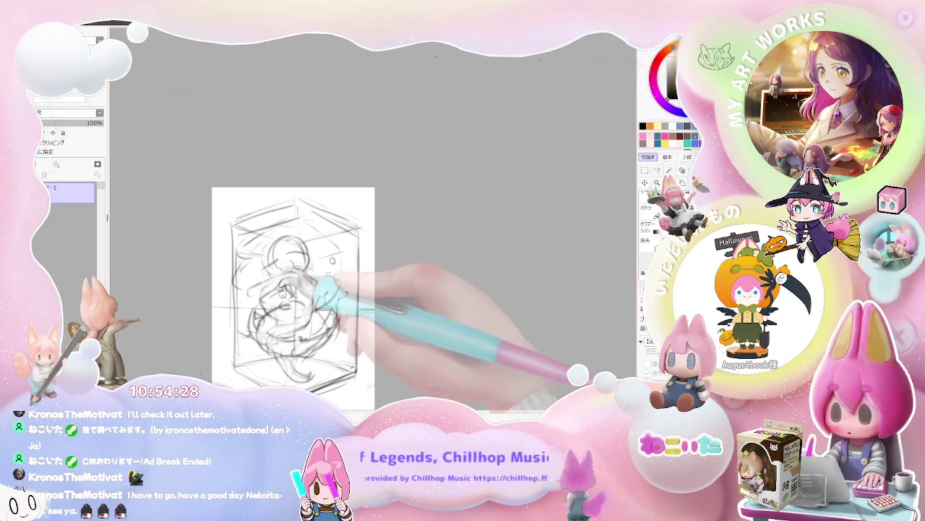
drag(293, 284, 336, 322)
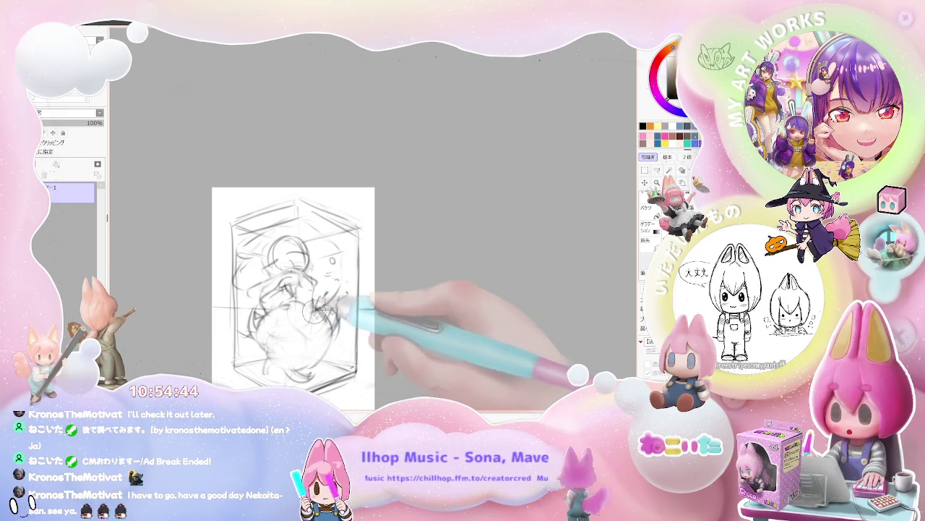
mouse_move(310, 304)
mouse_down()
mouse_move(334, 325)
mouse_move(273, 344)
mouse_move(255, 334)
mouse_move(256, 325)
mouse_move(324, 345)
mouse_up()
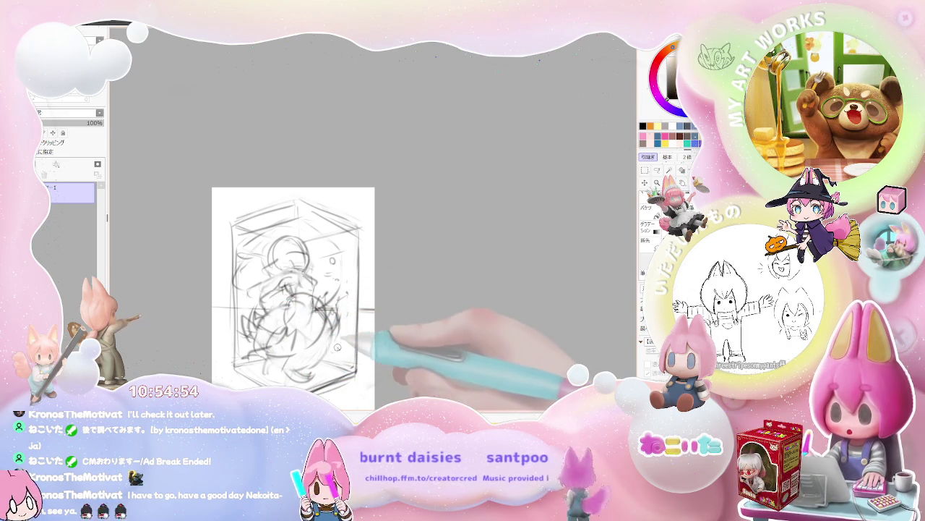
mouse_move(324, 348)
mouse_down()
mouse_move(296, 358)
mouse_move(343, 325)
mouse_move(341, 352)
mouse_move(245, 308)
mouse_move(331, 249)
mouse_up()
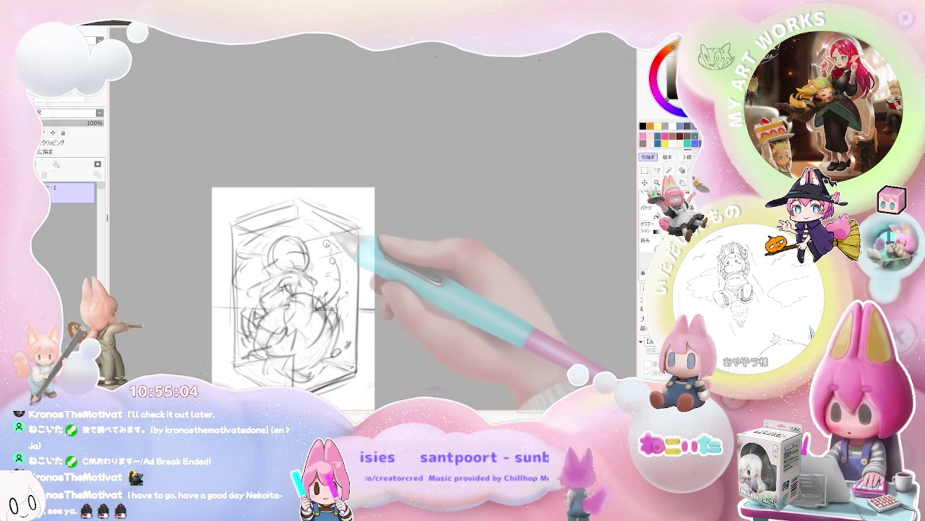
Densify the strokes around the figure's round head
mouse_move(343, 244)
mouse_down()
mouse_move(329, 313)
mouse_move(312, 279)
mouse_up()
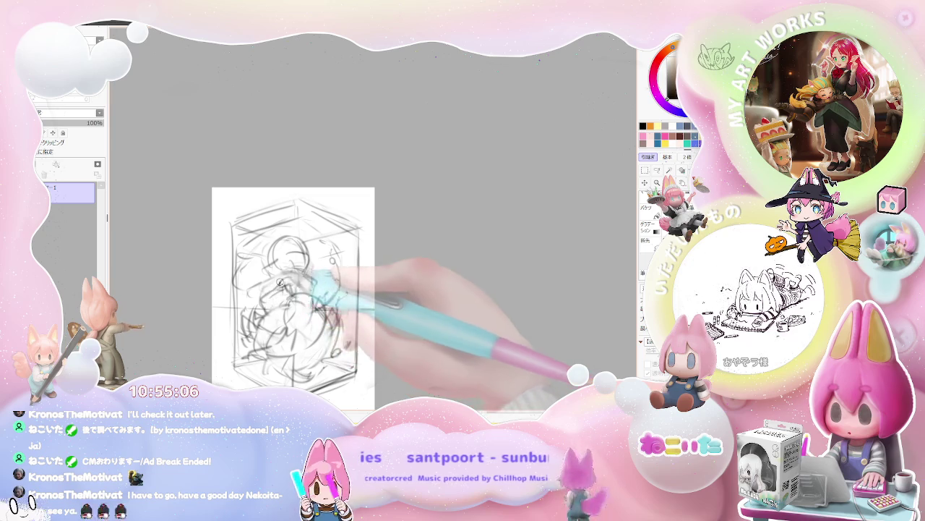
drag(255, 296, 273, 288)
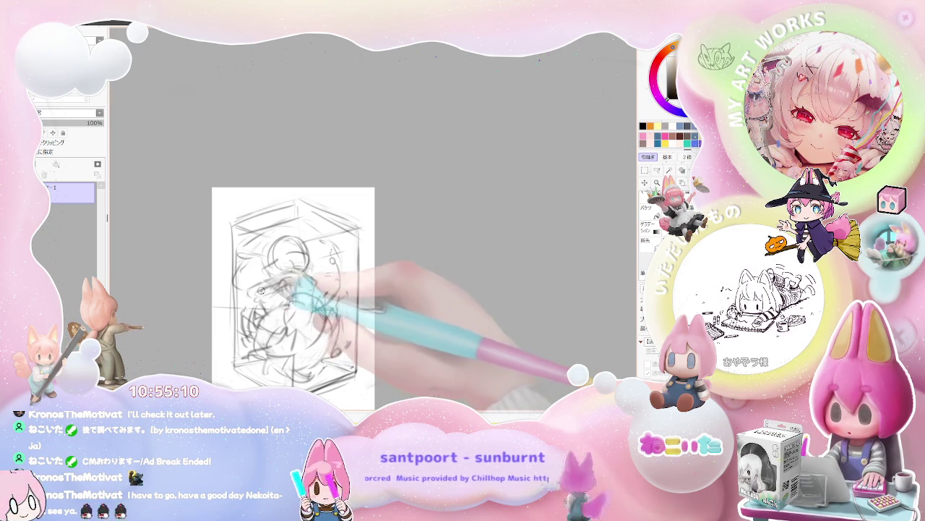
mouse_move(267, 297)
mouse_down()
mouse_move(320, 288)
mouse_move(241, 294)
mouse_move(258, 286)
mouse_up()
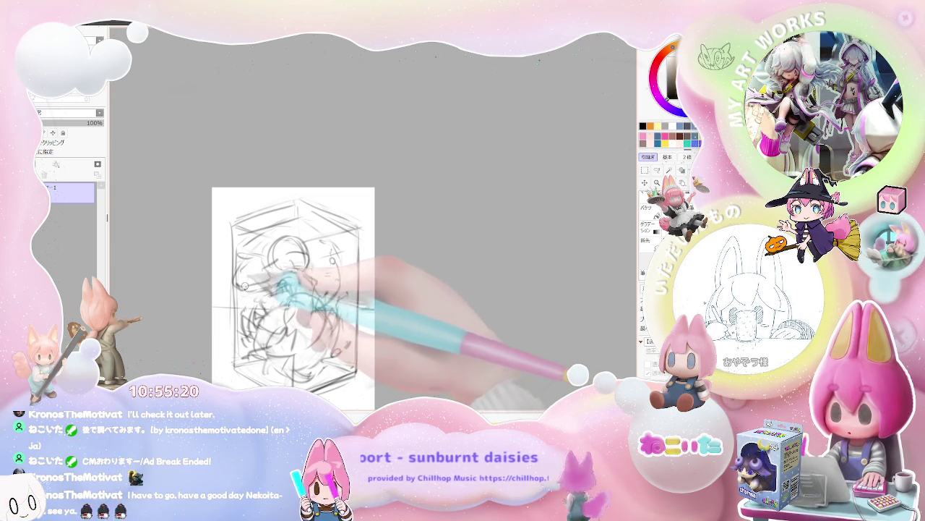
drag(245, 287, 274, 268)
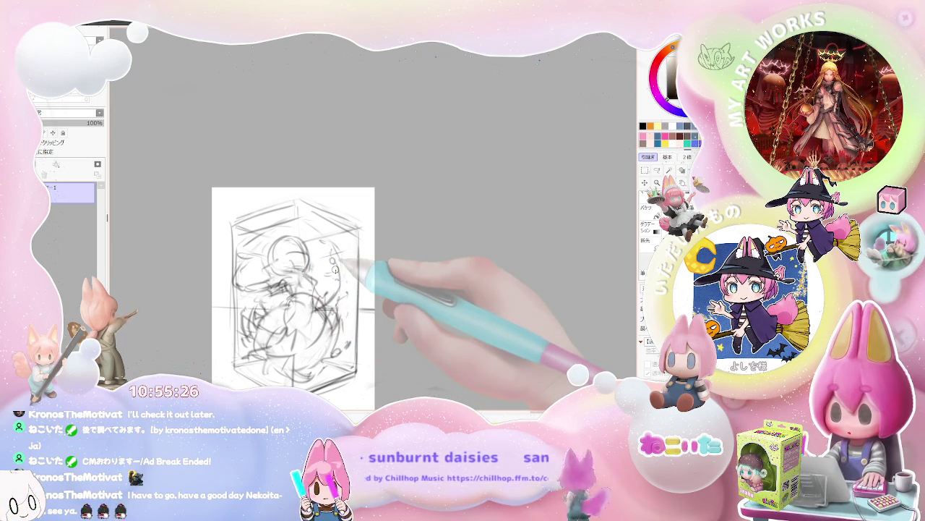
scroll(335, 268, down, 2)
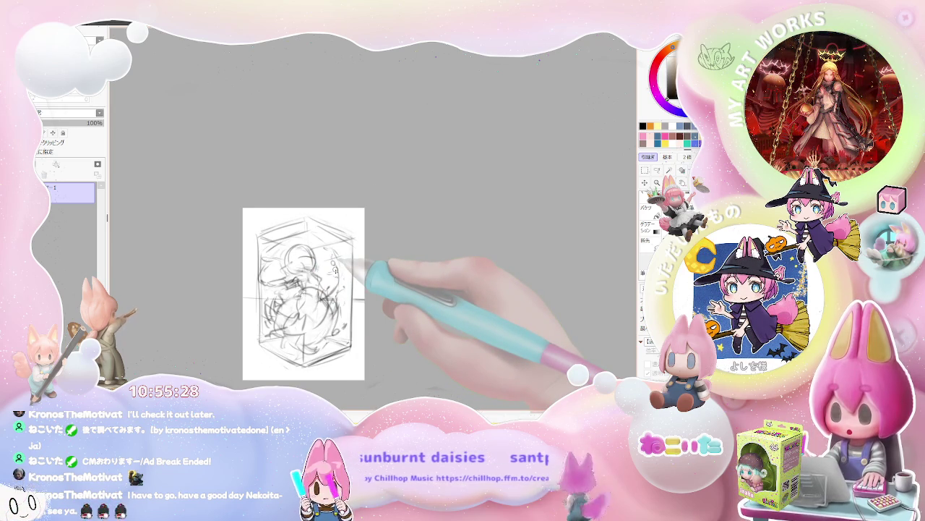
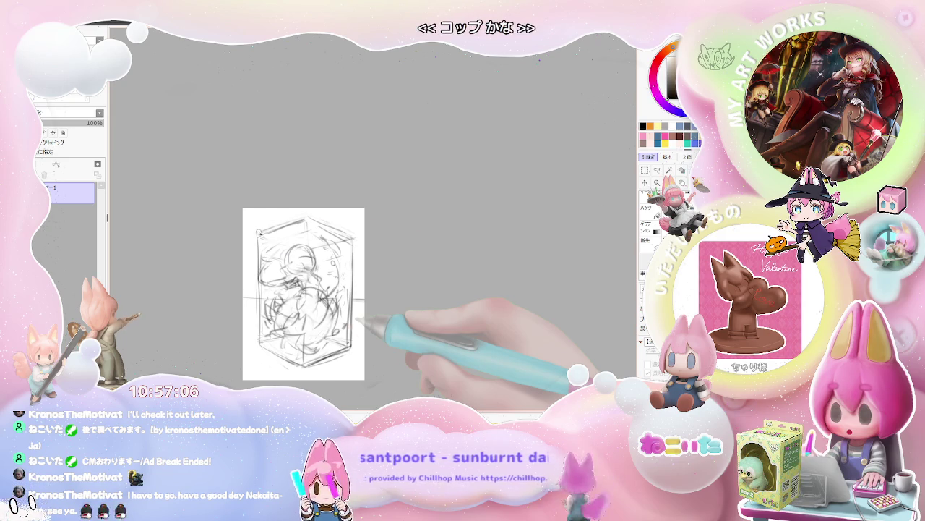
Draw a vertical pencil stroke down the box's left edge and refine the lines on its right edge
mouse_move(252, 217)
mouse_down()
mouse_move(254, 347)
mouse_move(311, 368)
mouse_move(287, 363)
mouse_up()
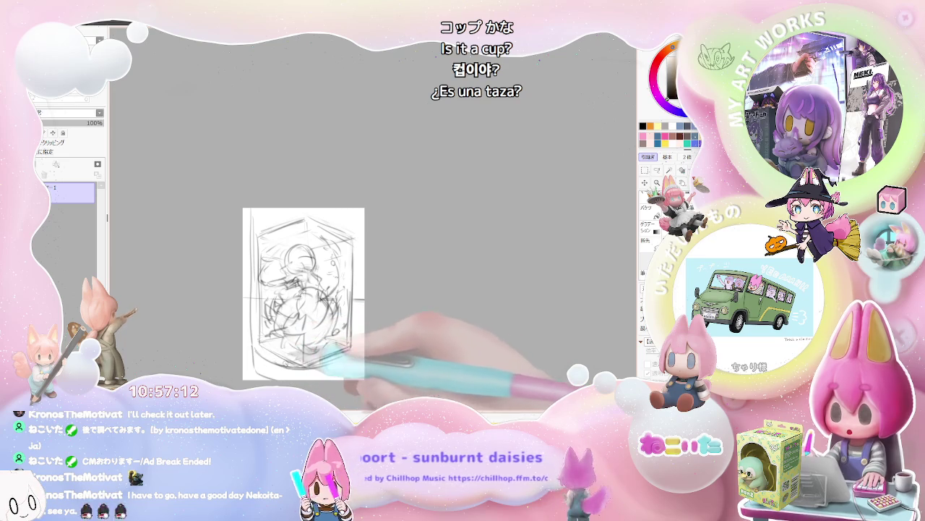
mouse_move(354, 353)
mouse_down()
mouse_move(355, 309)
mouse_move(307, 378)
mouse_move(344, 368)
mouse_up()
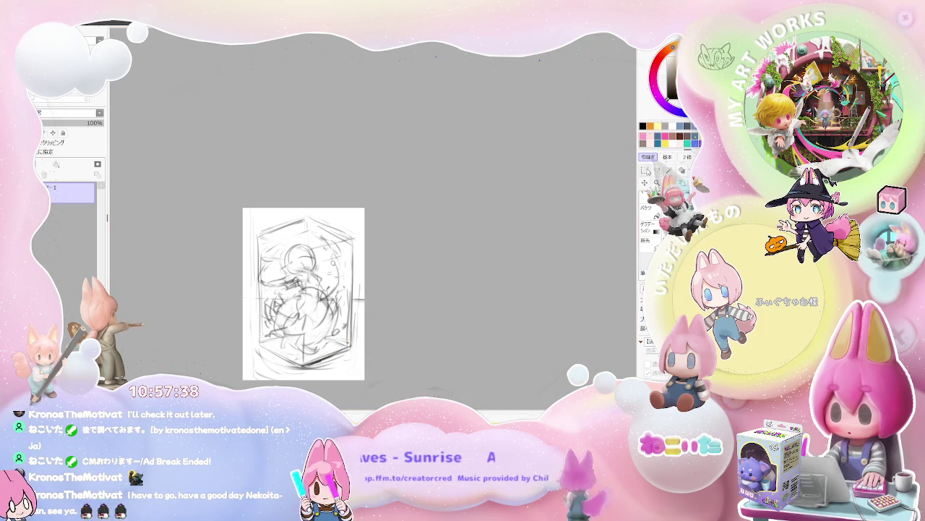
Shrink the sketch from its top-right corner with Ctrl+T and nudge it right and up
key(ctrl+t)
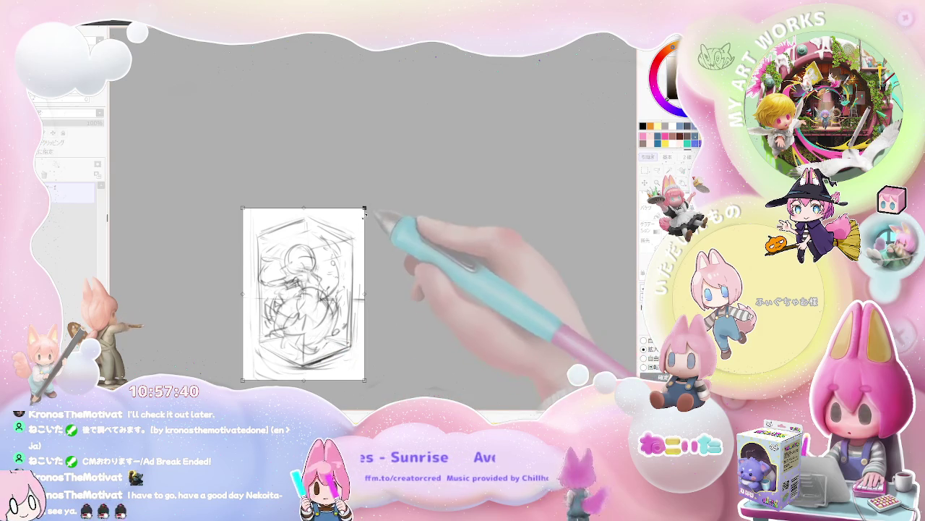
drag(364, 208, 343, 238)
drag(335, 300, 346, 292)
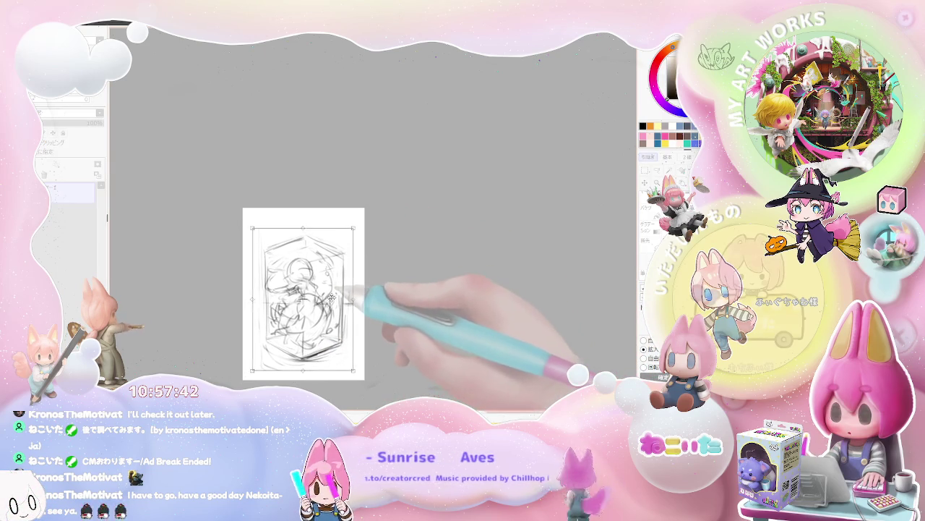
click(655, 377)
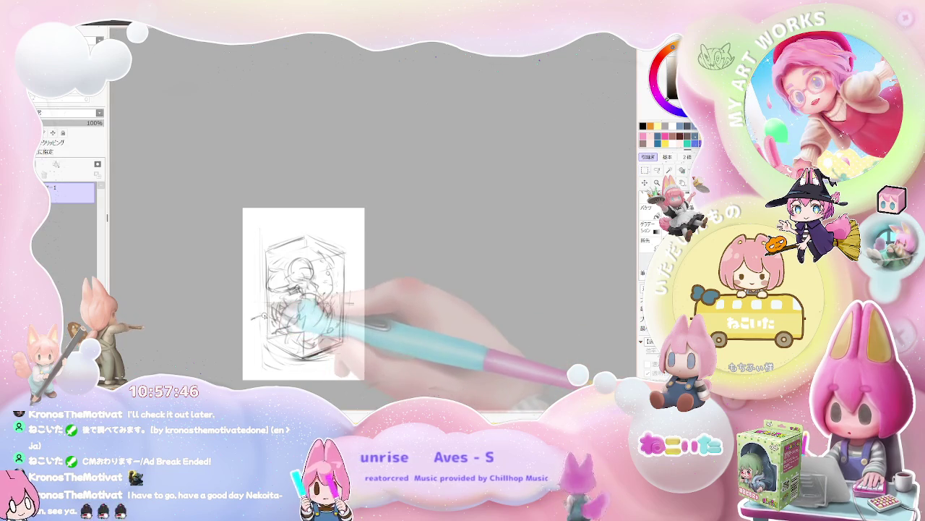
Rough in curved outer frame strokes along the lower-left, top and left edges of the box
mouse_move(262, 316)
mouse_down()
mouse_move(253, 340)
mouse_move(250, 254)
mouse_move(355, 246)
mouse_up()
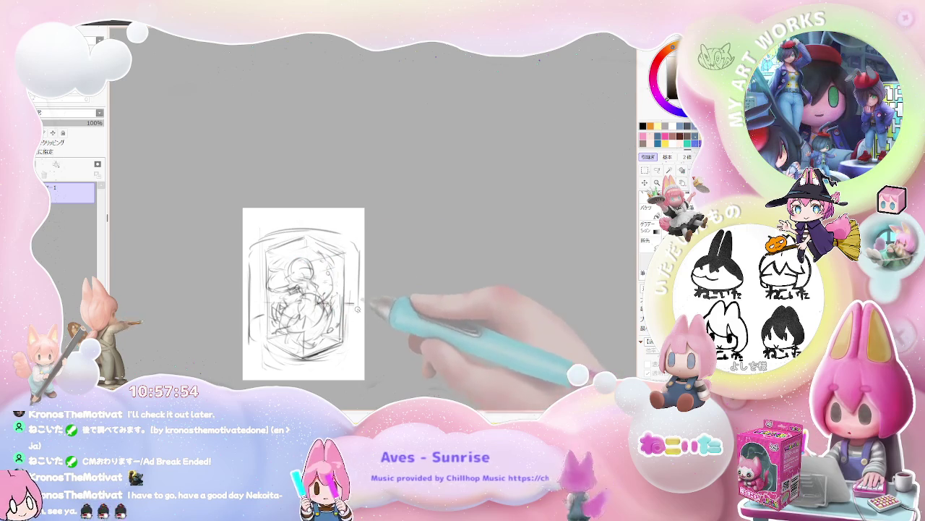
drag(253, 244, 334, 253)
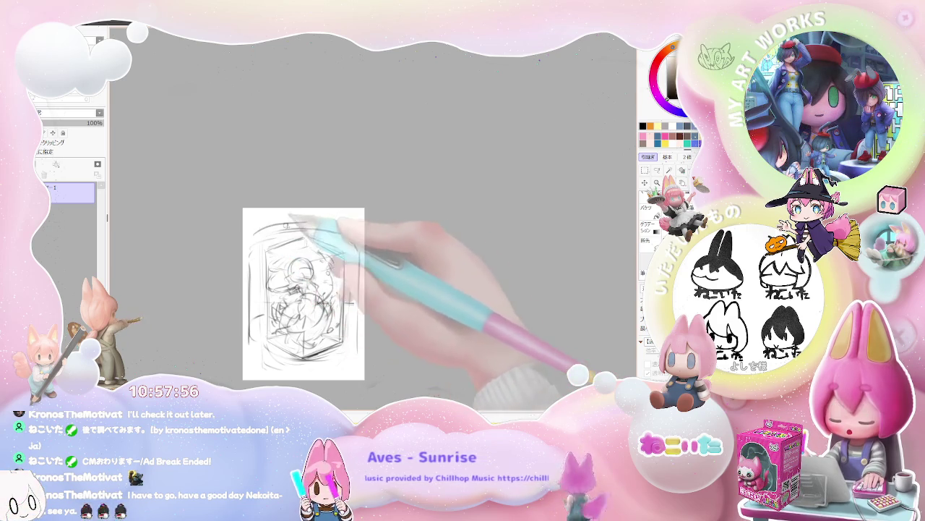
mouse_move(249, 250)
mouse_down()
mouse_move(258, 365)
mouse_move(353, 363)
mouse_move(255, 367)
mouse_up()
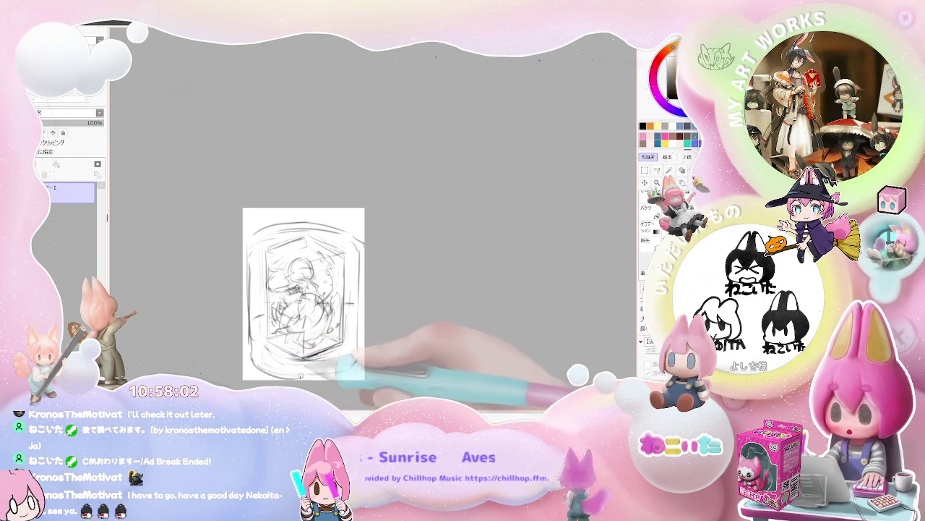
mouse_move(347, 361)
mouse_down()
mouse_move(252, 332)
mouse_move(365, 327)
mouse_move(311, 329)
mouse_move(297, 347)
mouse_move(316, 353)
mouse_up()
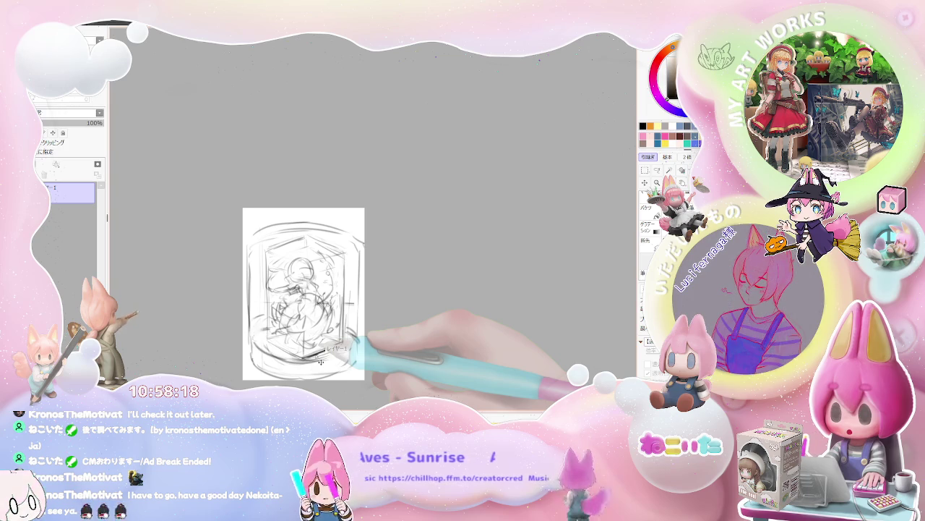
key(ctrl+z)
key(ctrl+z)
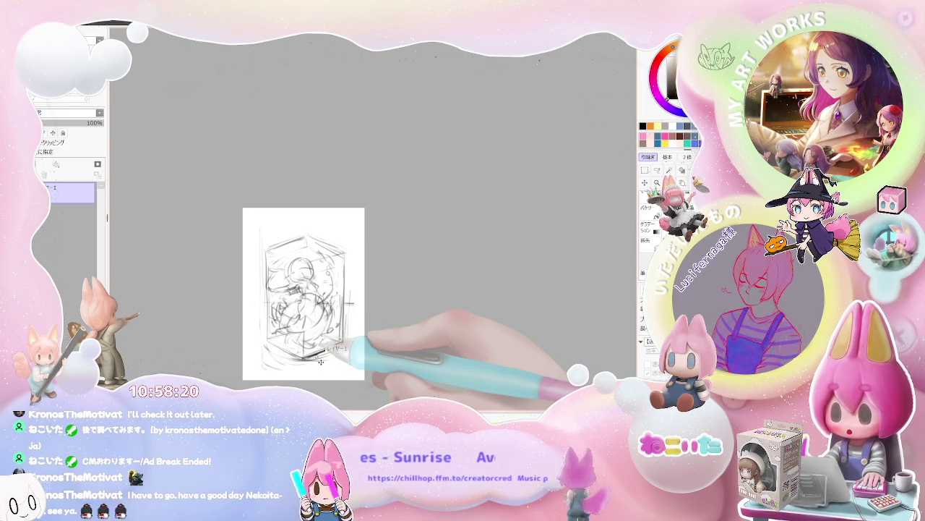
key(ctrl+y)
key(ctrl+y)
scroll(284, 249, up, 4)
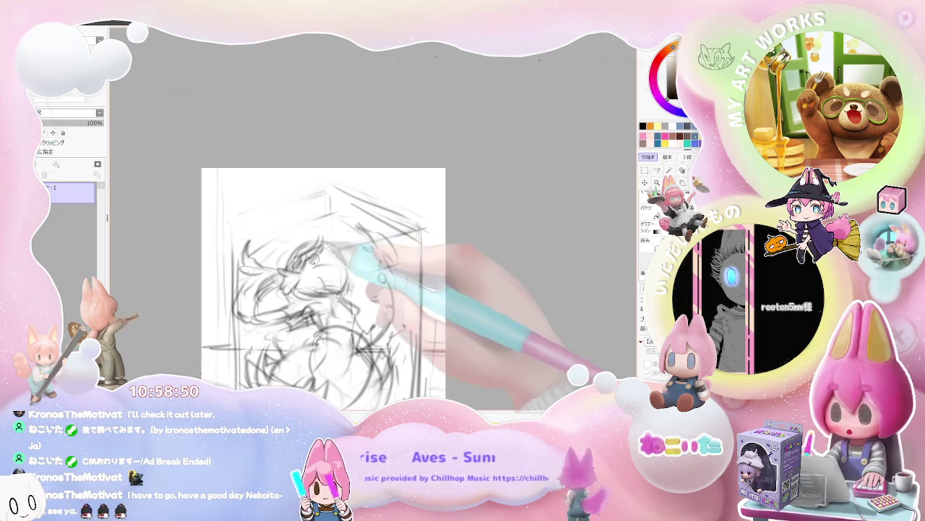
Darken the hair strokes near the girl's head, zooming out and back in to check
drag(323, 235, 337, 240)
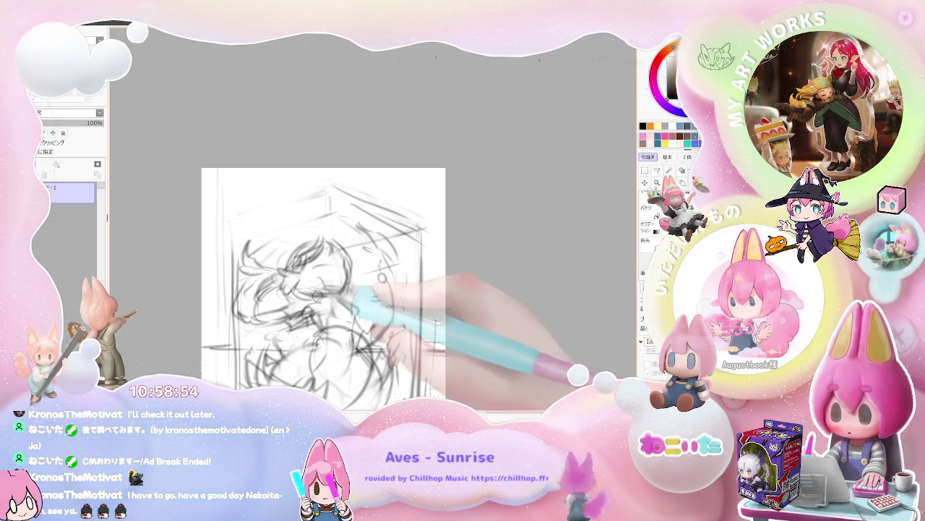
key(ctrl+minus)
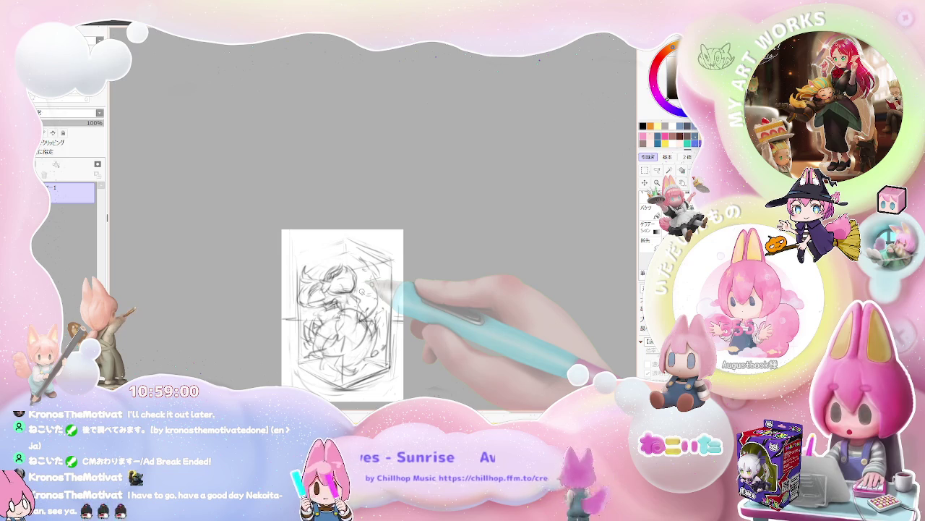
key(ctrl+plus)
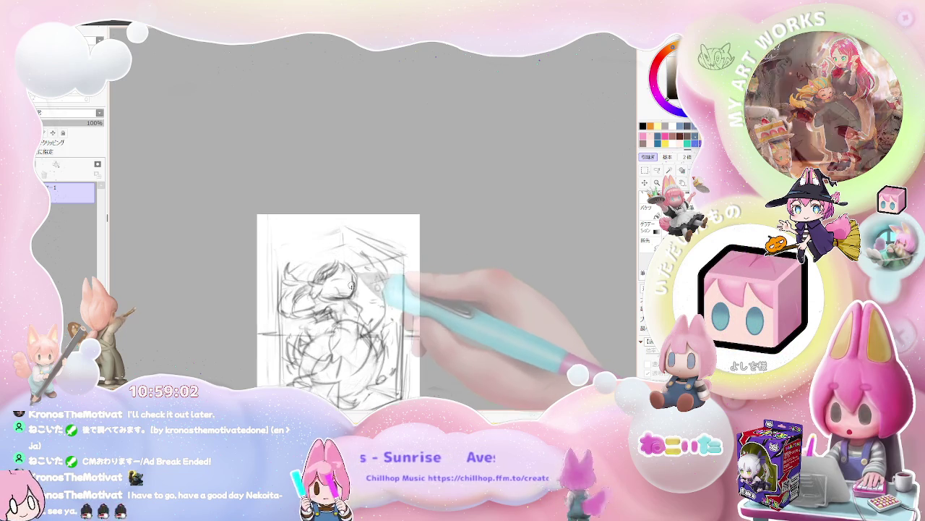
key(ctrl+plus)
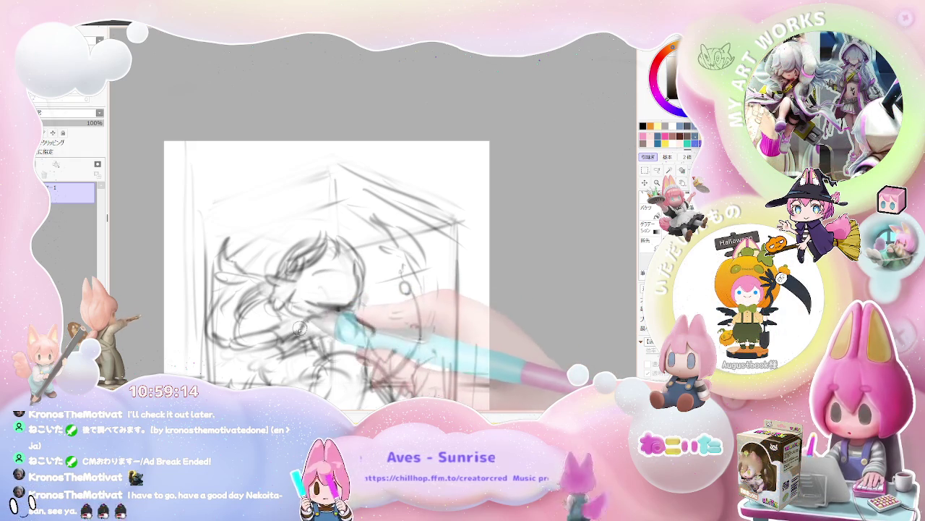
Switch to a larger pencil brush size
key(e)
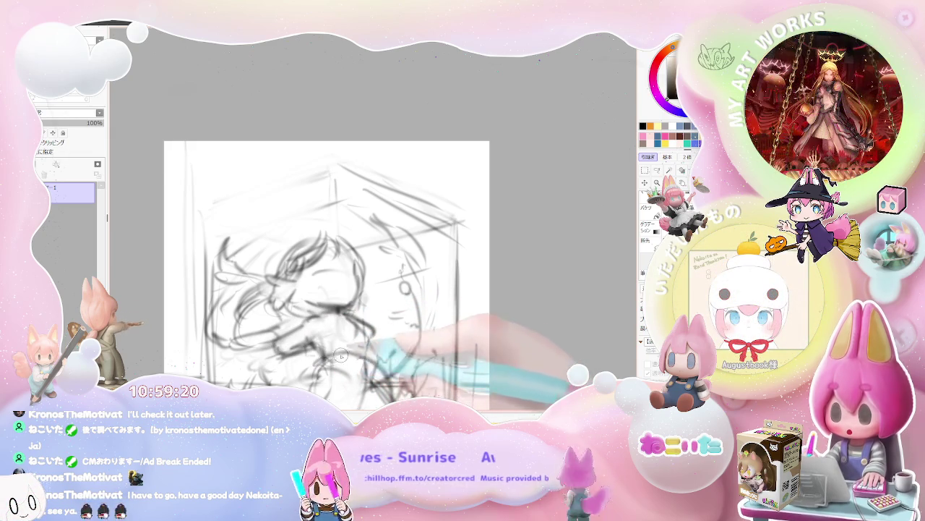
scroll(361, 369, down, 1)
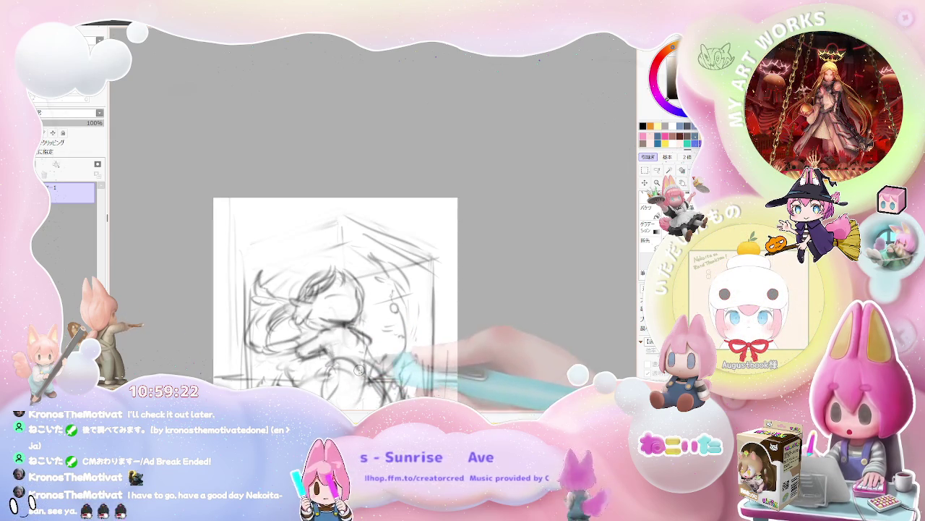
scroll(366, 367, down, 1)
scroll(369, 365, down, 1)
scroll(372, 363, down, 1)
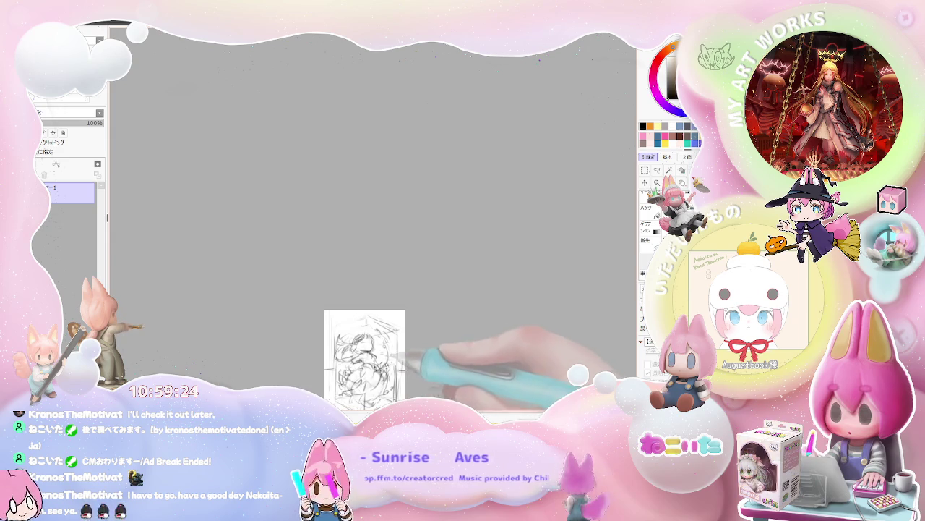
Draw a large rounded shape in the lower left of the glass box
scroll(375, 369, up, 1)
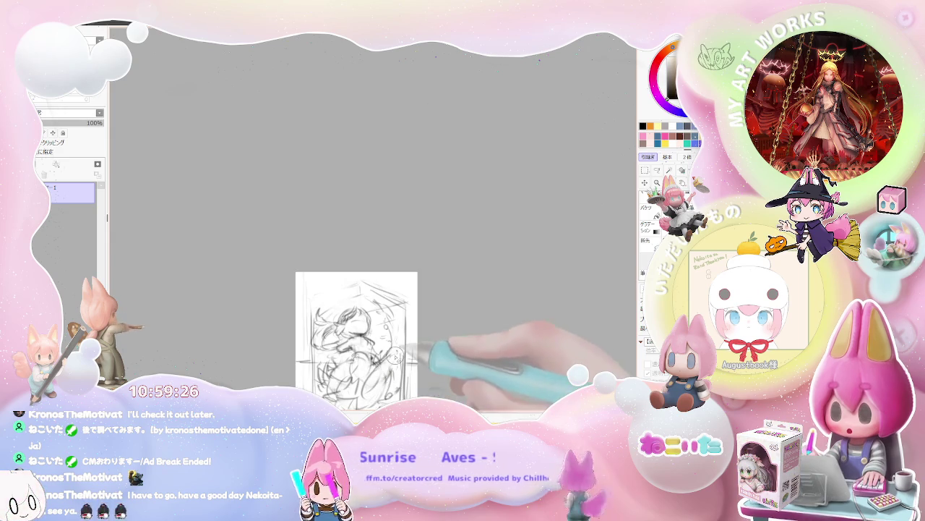
scroll(391, 333, up, 1)
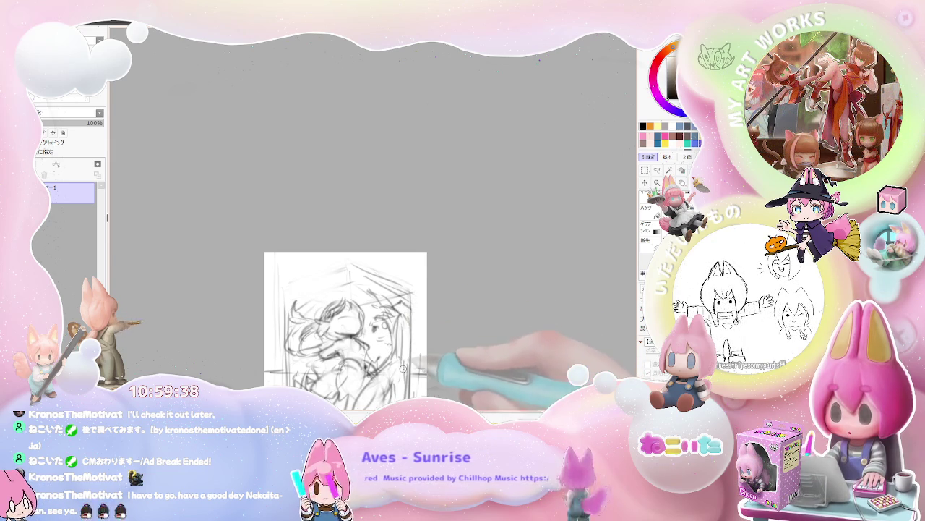
scroll(402, 367, down, 1)
drag(397, 381, 405, 352)
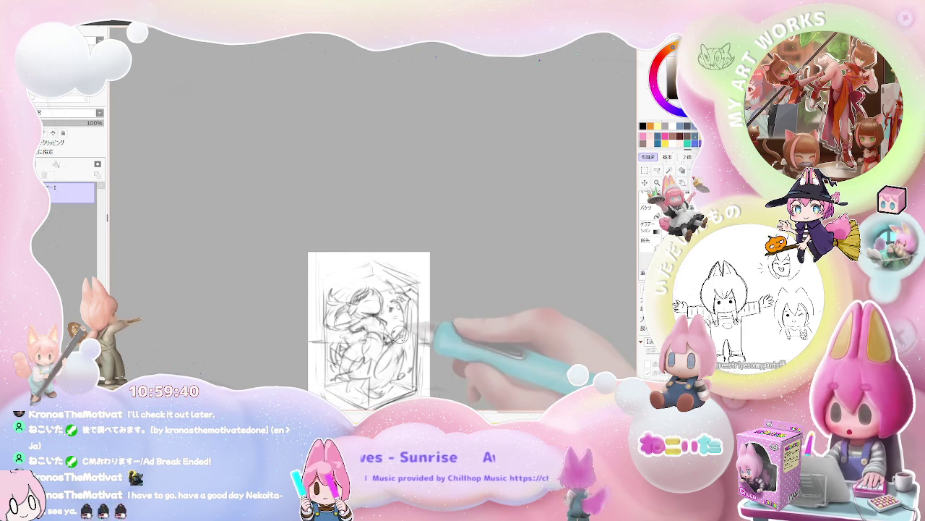
scroll(386, 351, up, 1)
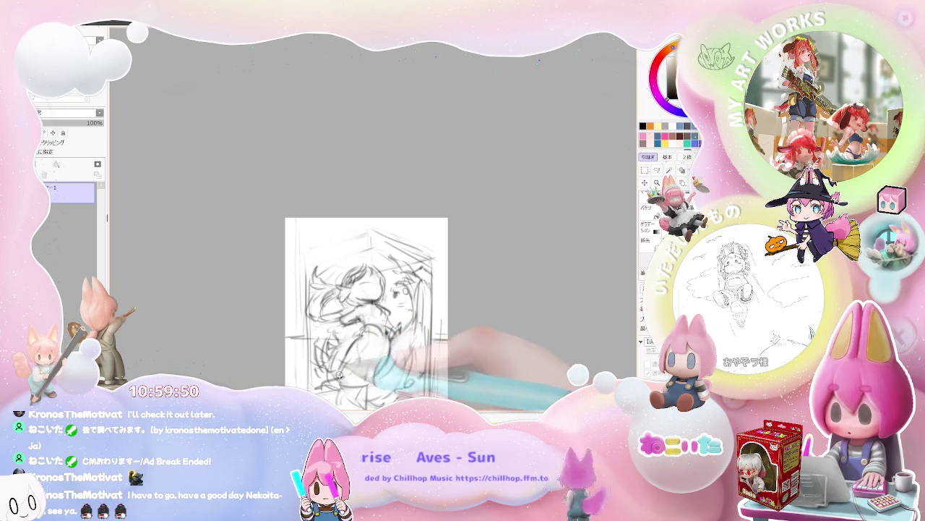
mouse_move(352, 342)
mouse_down()
mouse_move(358, 358)
mouse_move(329, 375)
mouse_up()
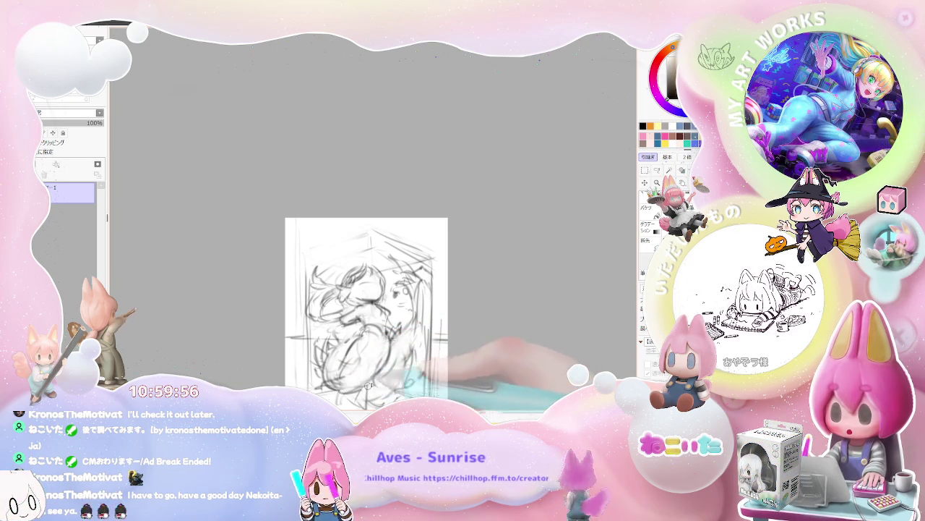
mouse_move(330, 360)
mouse_down()
mouse_move(340, 380)
mouse_move(349, 340)
mouse_up()
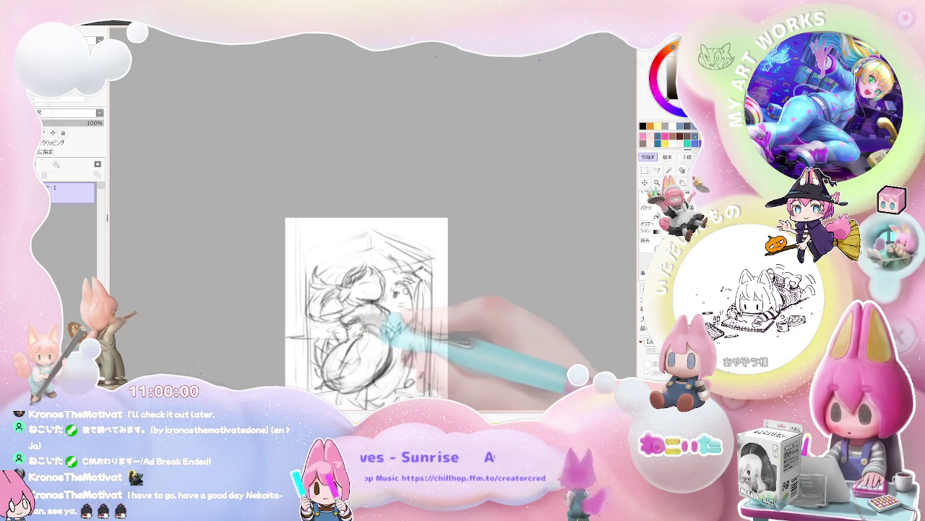
Add short strokes to the right of the rounded shape and darken them
drag(397, 345, 409, 352)
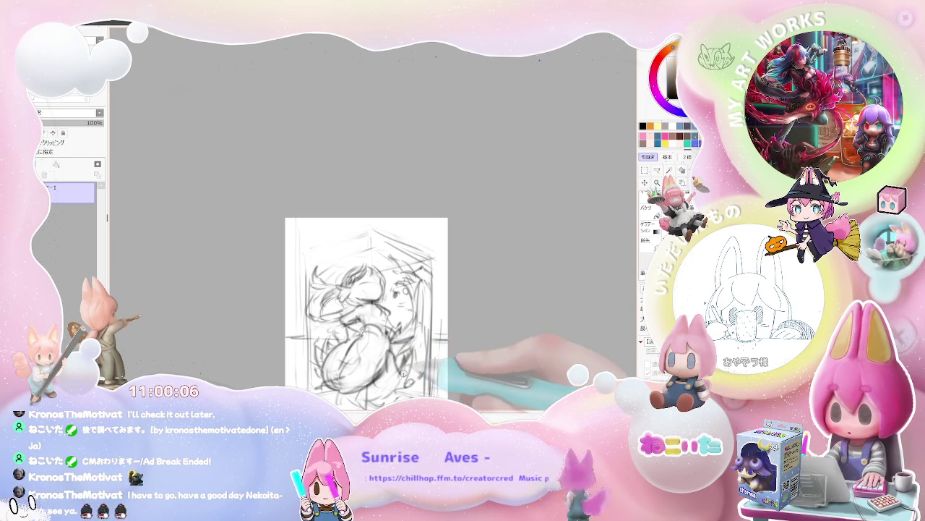
mouse_move(402, 374)
mouse_down()
mouse_move(380, 376)
mouse_move(378, 311)
mouse_up()
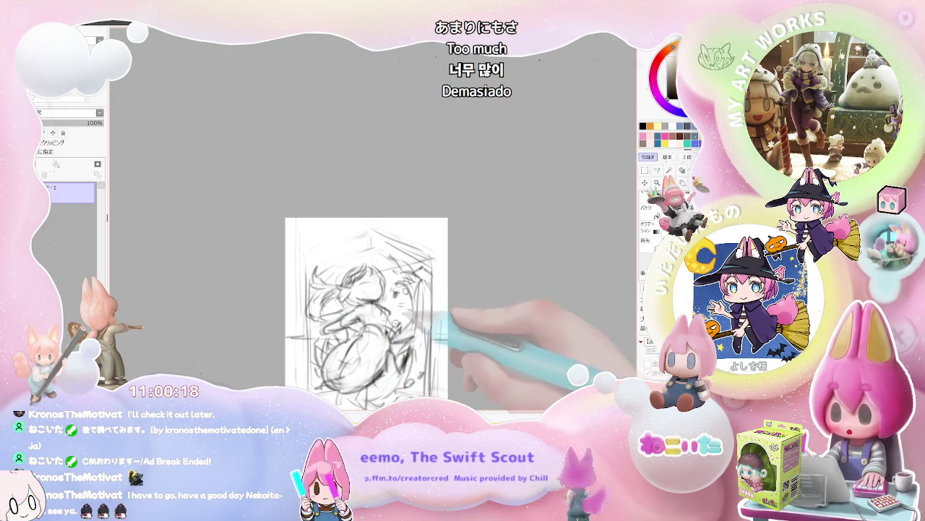
scroll(422, 335, down, 2)
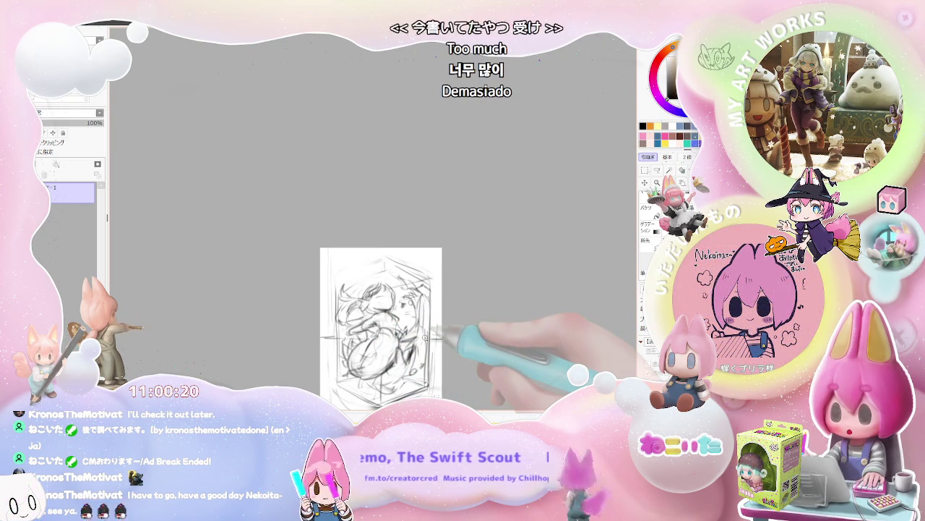
key(h)
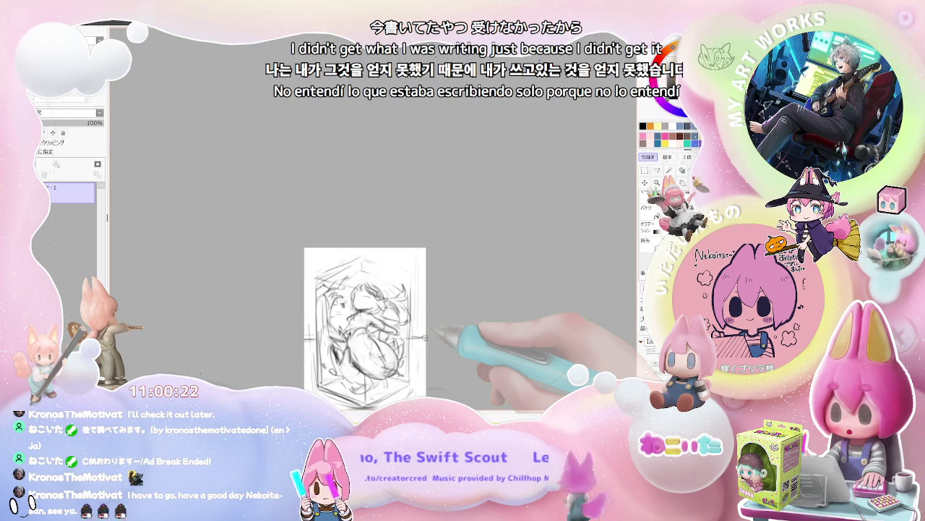
scroll(383, 339, up, 1)
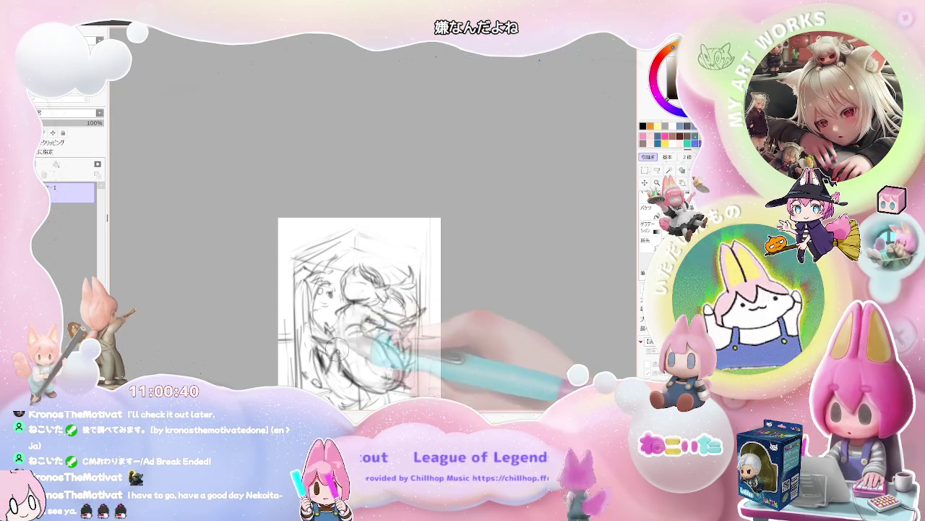
drag(415, 307, 341, 358)
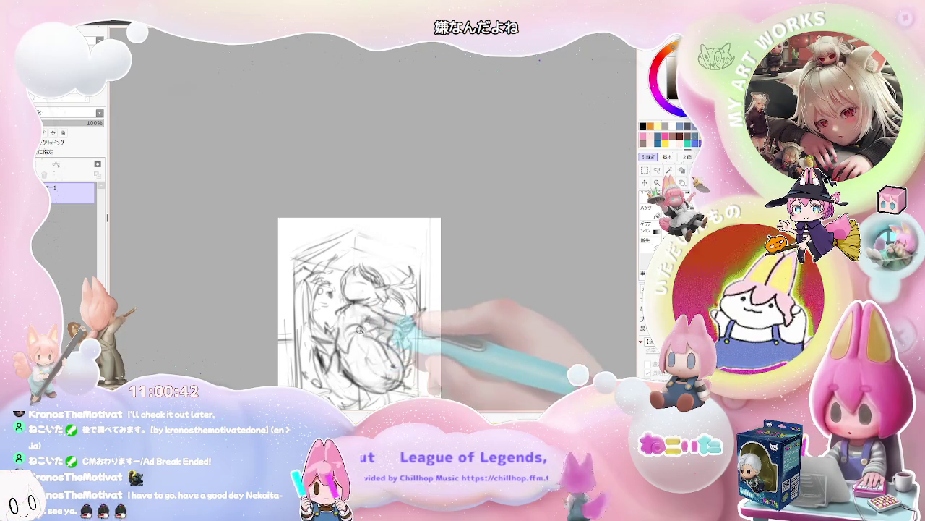
scroll(401, 326, down, 2)
scroll(404, 326, down, 2)
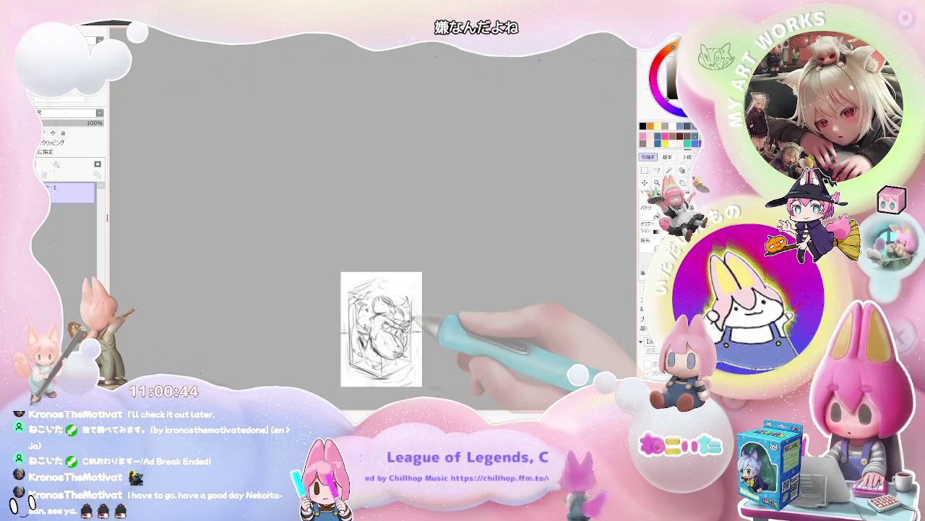
drag(422, 327, 405, 327)
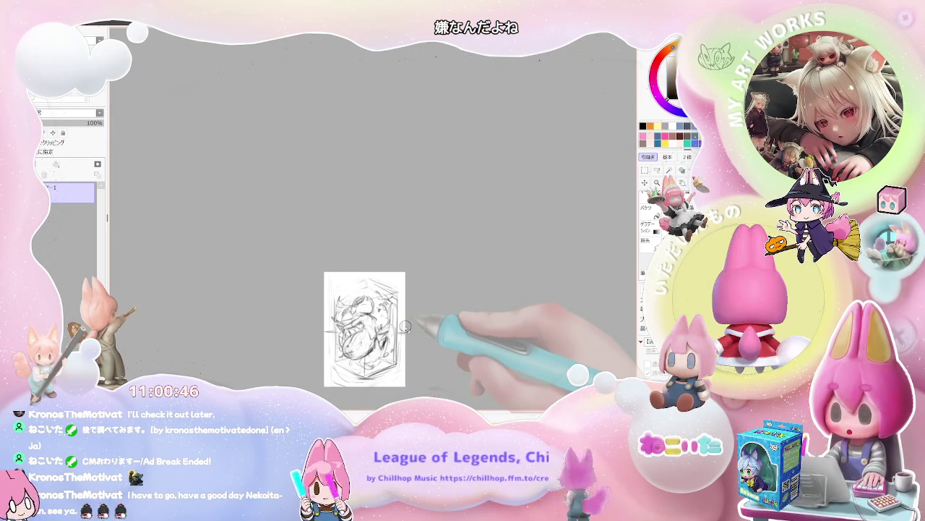
scroll(405, 327, up, 2)
scroll(406, 326, up, 2)
scroll(344, 319, up, 1)
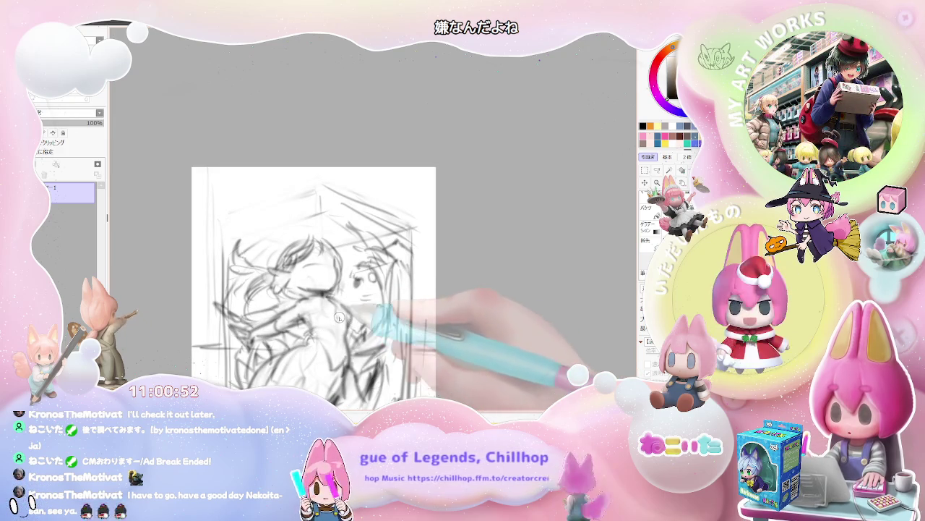
scroll(344, 318, down, 1)
scroll(355, 336, down, 1)
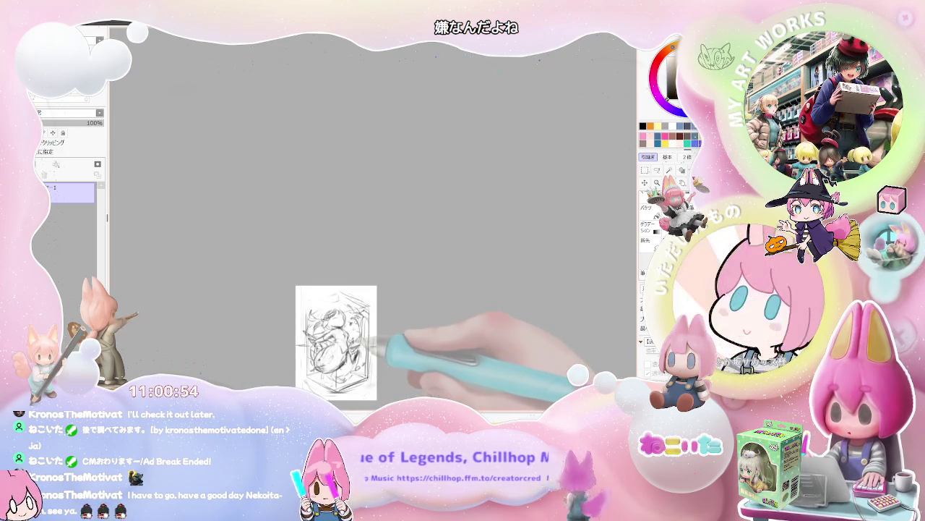
scroll(361, 340, up, 1)
scroll(340, 331, up, 1)
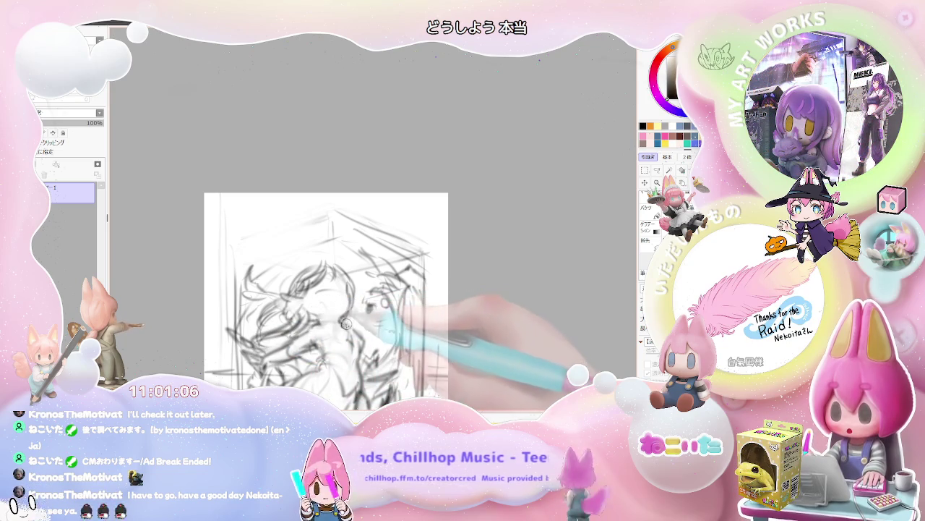
drag(346, 326, 352, 337)
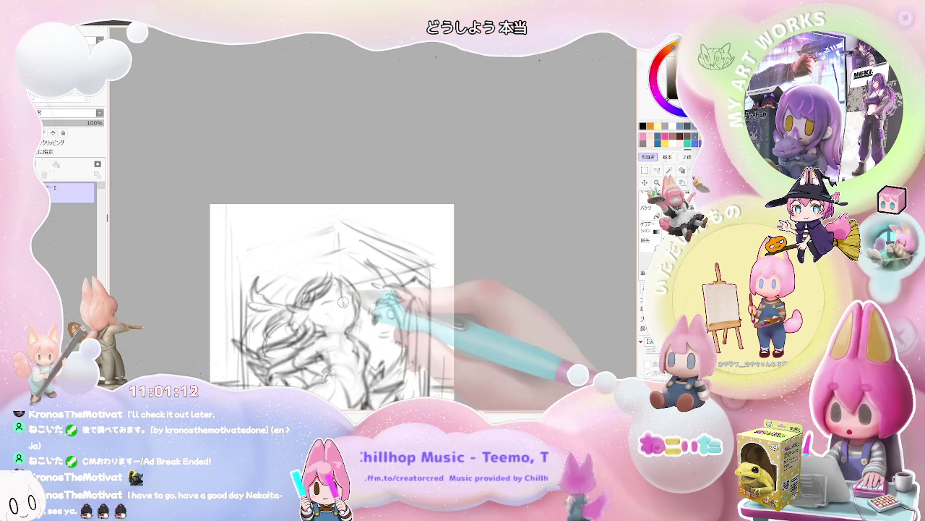
scroll(409, 294, down, 2)
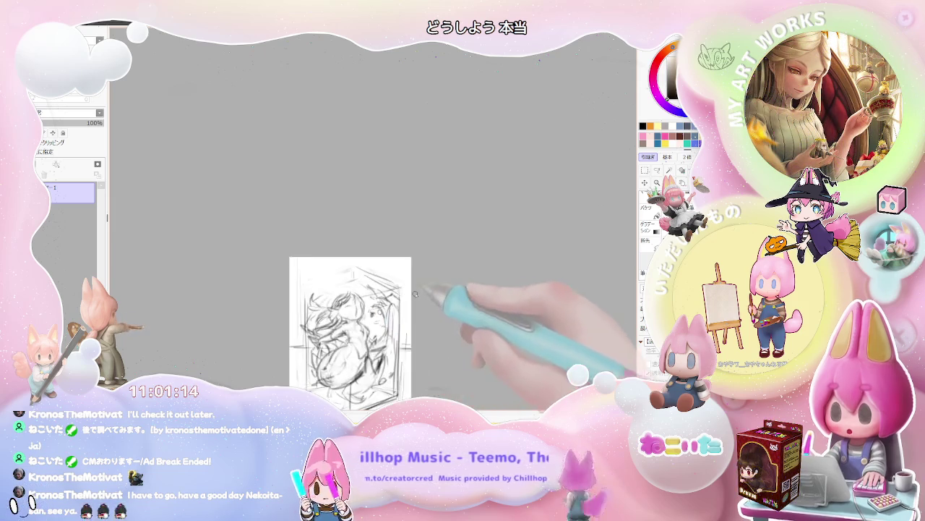
scroll(409, 294, down, 1)
scroll(458, 357, up, 2)
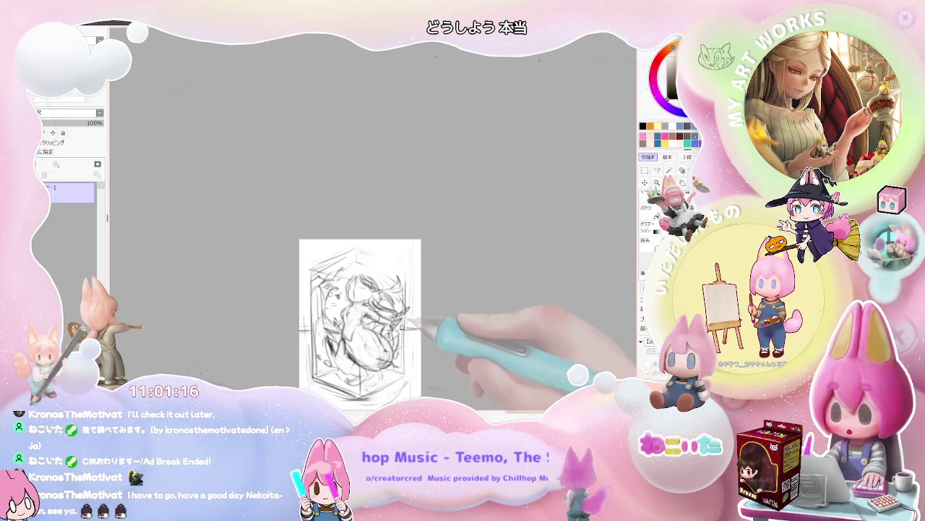
scroll(371, 315, up, 2)
scroll(389, 327, down, 1)
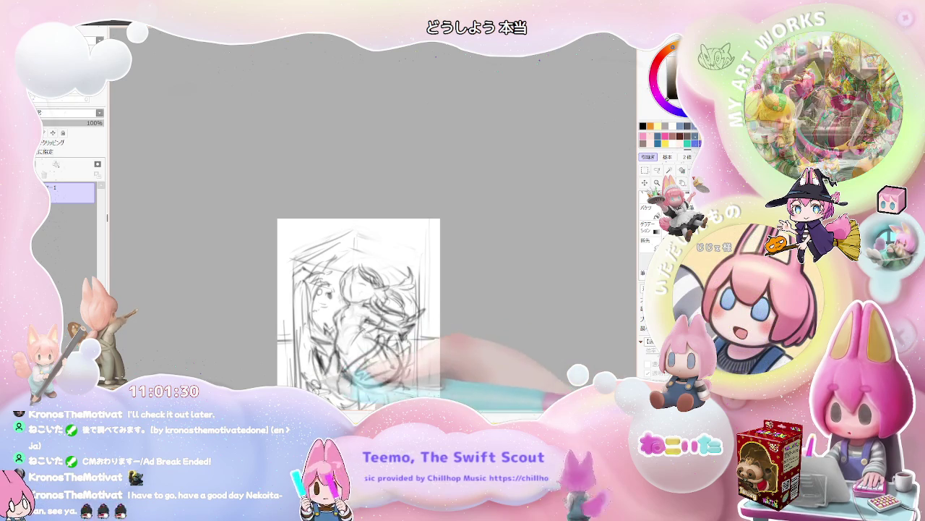
scroll(316, 341, down, 2)
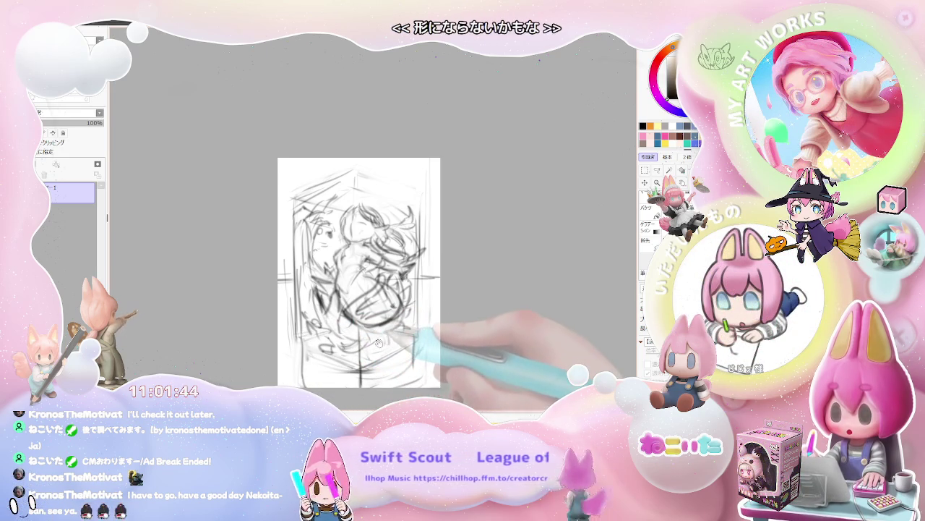
drag(382, 338, 359, 367)
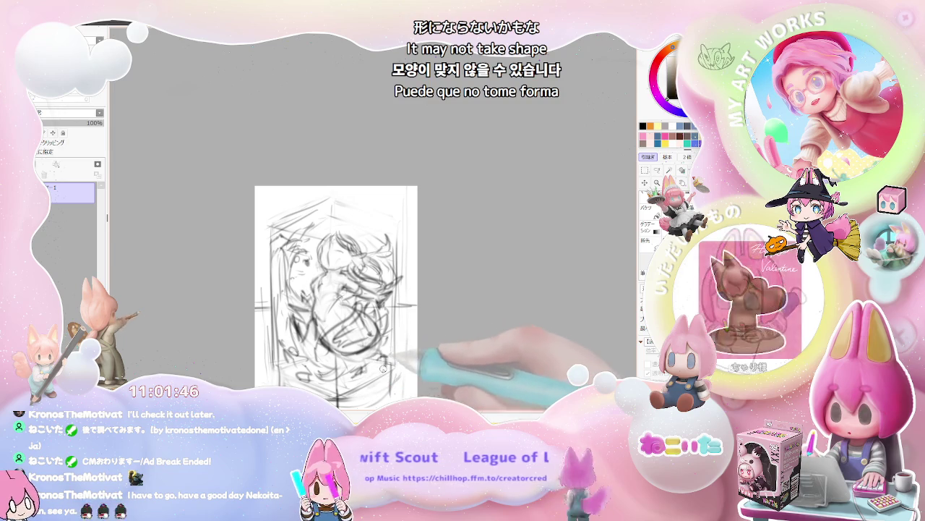
scroll(380, 376, down, 1)
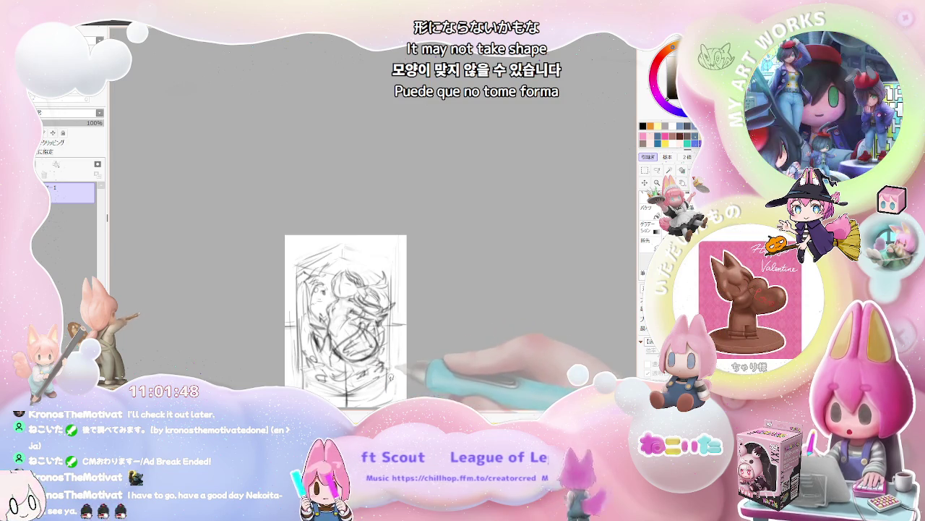
scroll(394, 374, down, 1)
scroll(394, 370, up, 1)
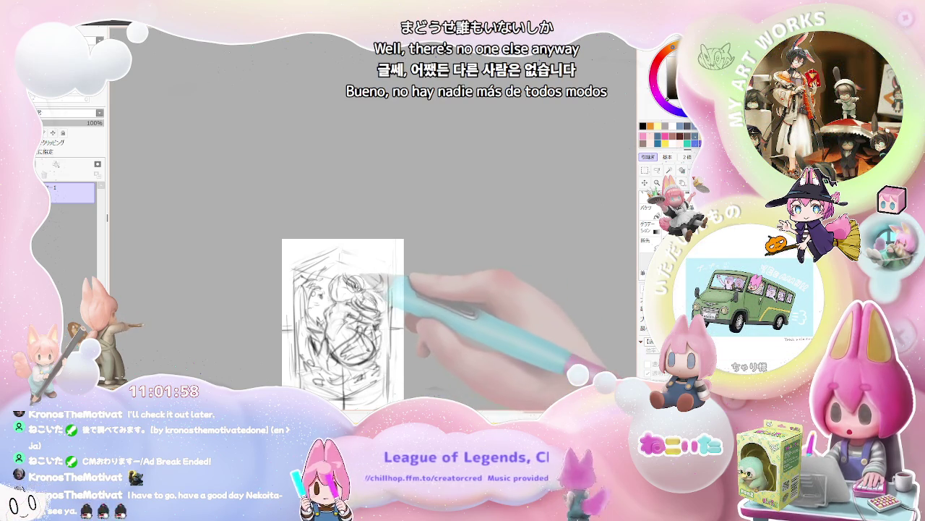
scroll(350, 286, up, 1)
scroll(335, 280, up, 1)
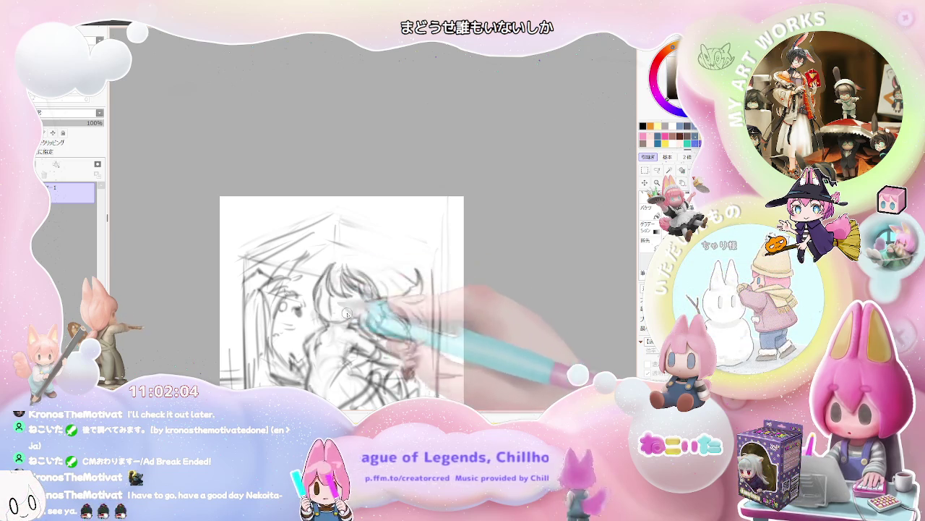
scroll(386, 320, down, 2)
scroll(438, 342, down, 1)
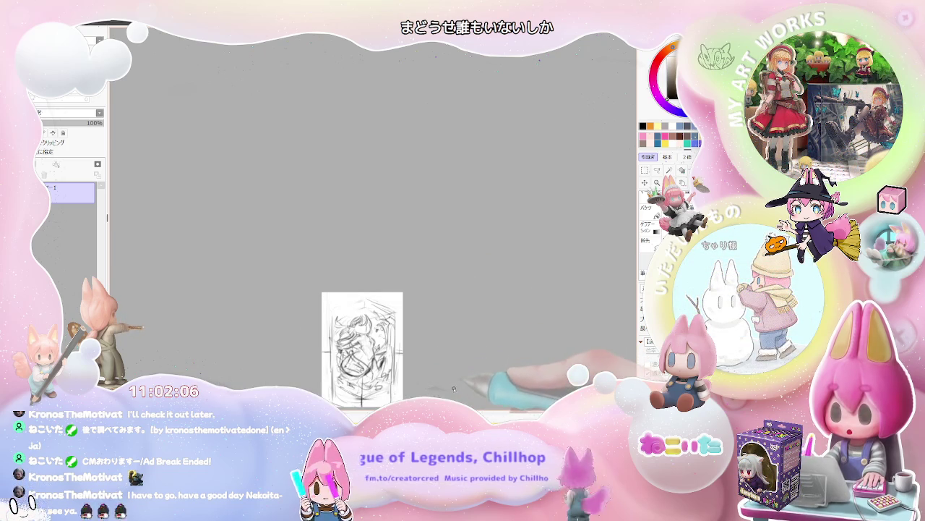
scroll(345, 354, up, 1)
scroll(345, 354, up, 1)
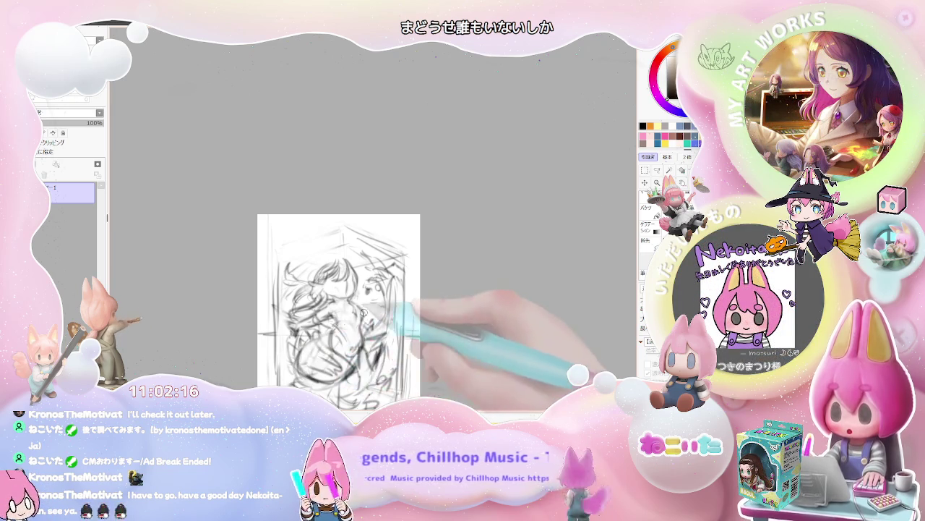
Sketch curved tail strokes on the lower body and darken lines on the figure's right side and head
key(ctrl+minus)
key(ctrl+plus)
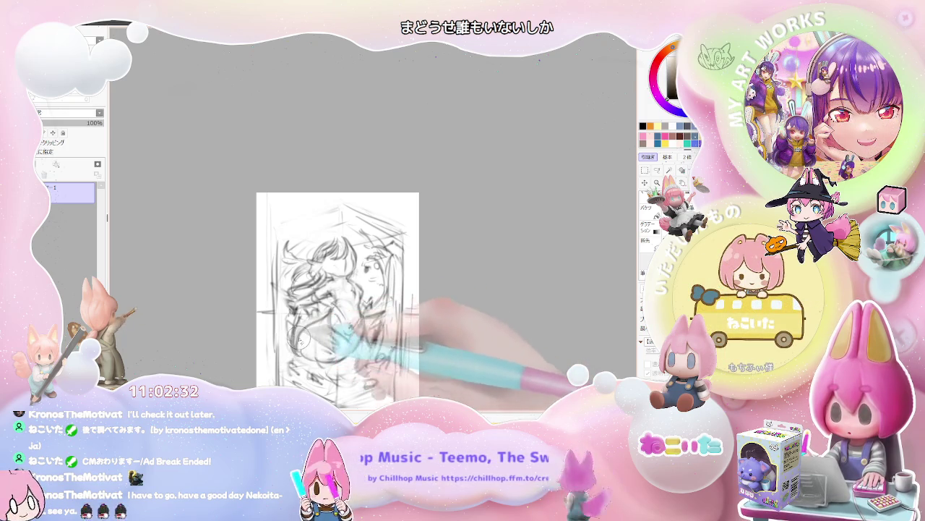
mouse_move(302, 323)
mouse_down()
mouse_move(376, 368)
mouse_move(390, 332)
mouse_up()
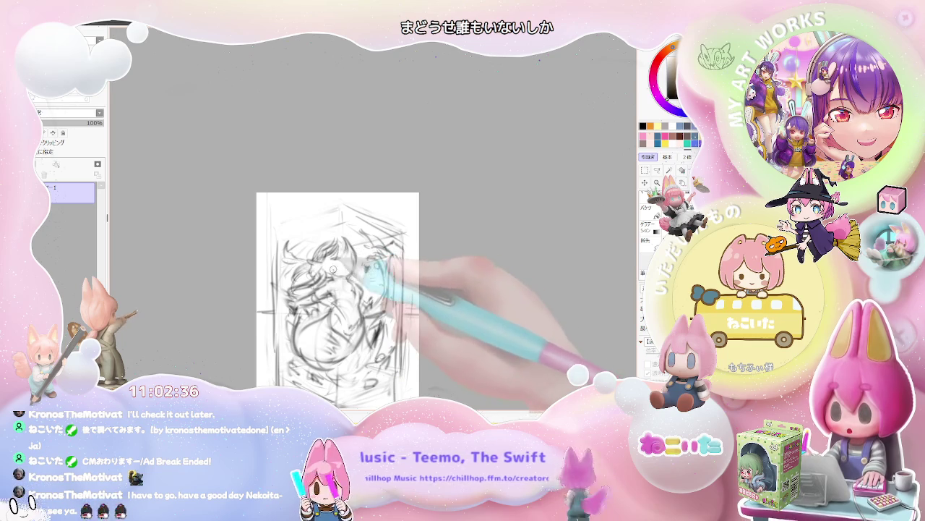
drag(376, 267, 340, 274)
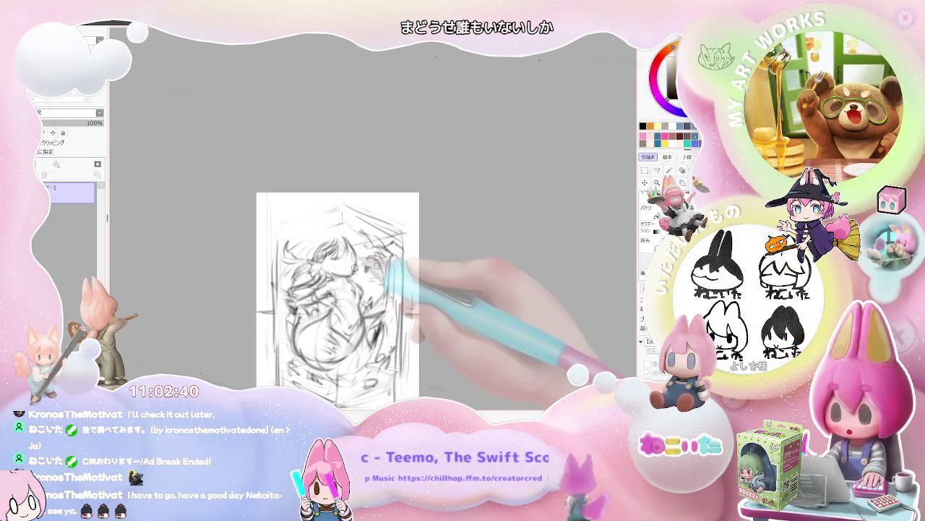
drag(356, 261, 356, 277)
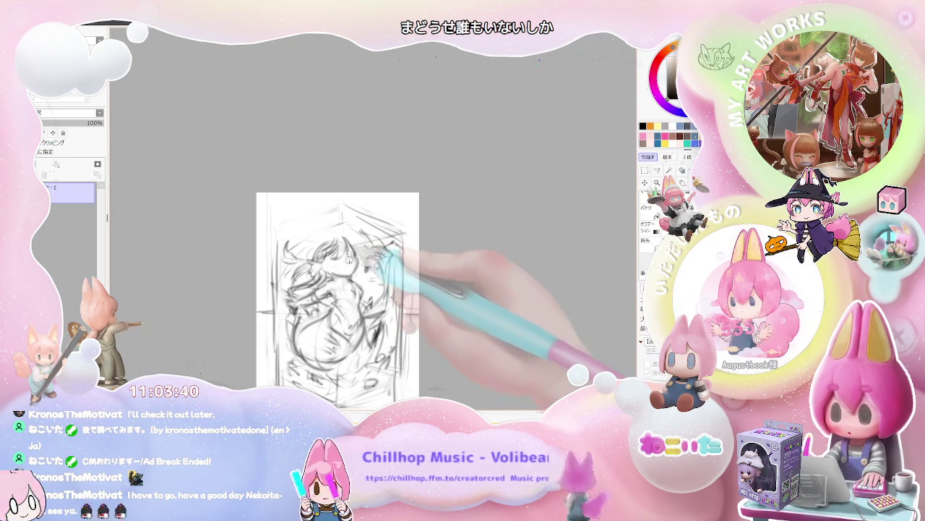
Sketch pencil strokes over the girl's face, eyes and hair
scroll(346, 251, up, 2)
scroll(350, 246, up, 1)
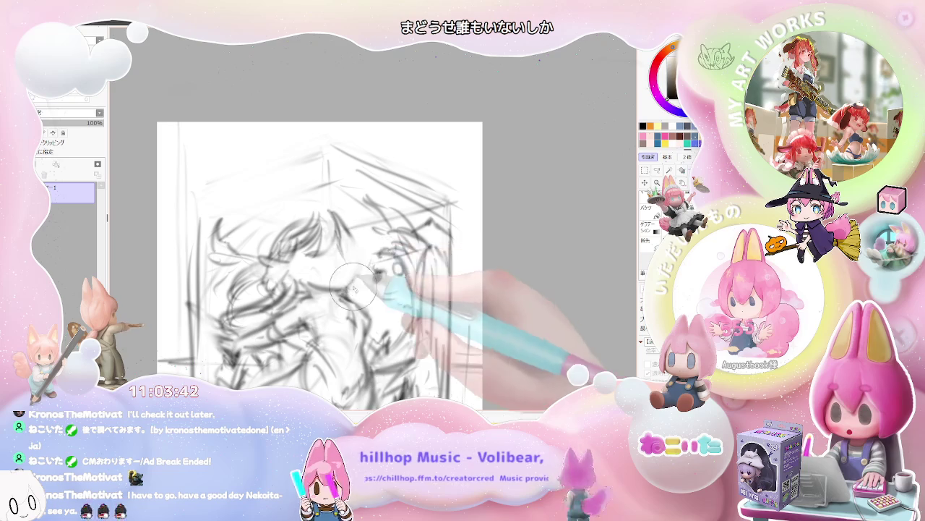
drag(353, 242, 350, 285)
scroll(350, 285, down, 1)
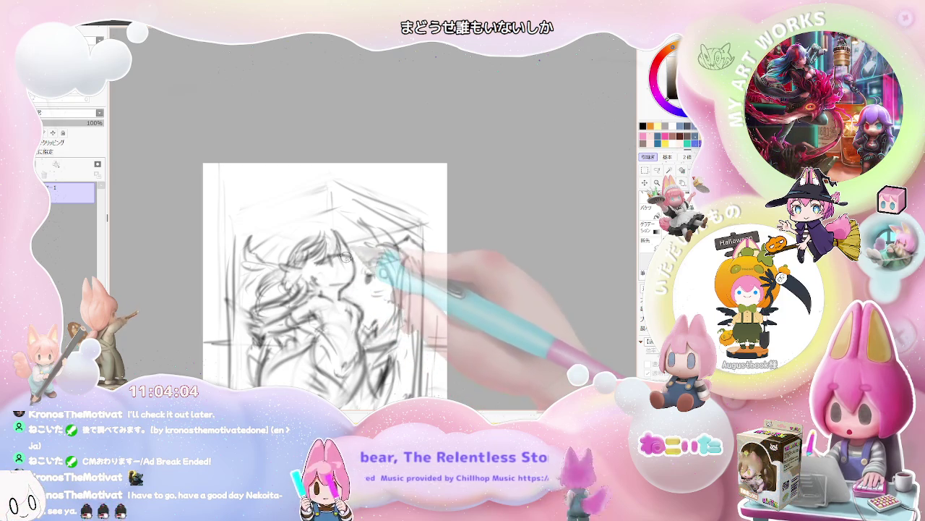
drag(346, 256, 329, 281)
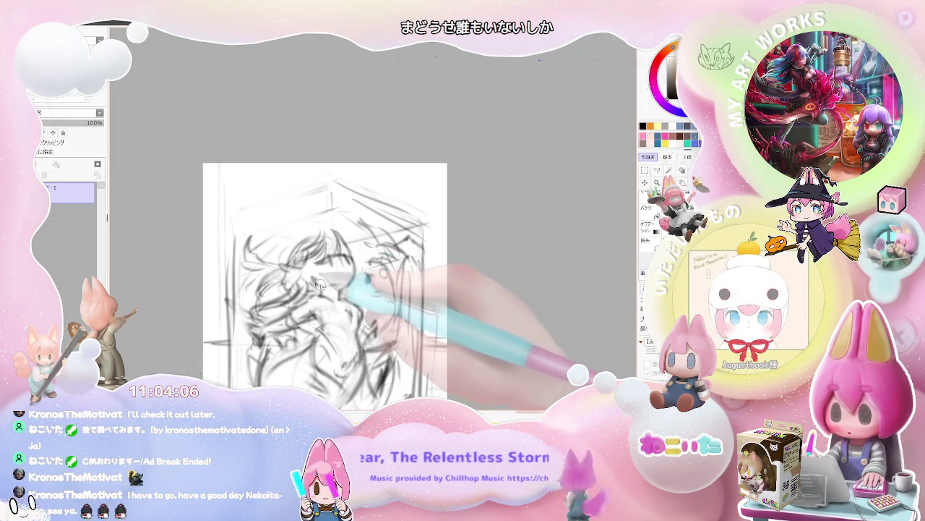
scroll(329, 278, down, 1)
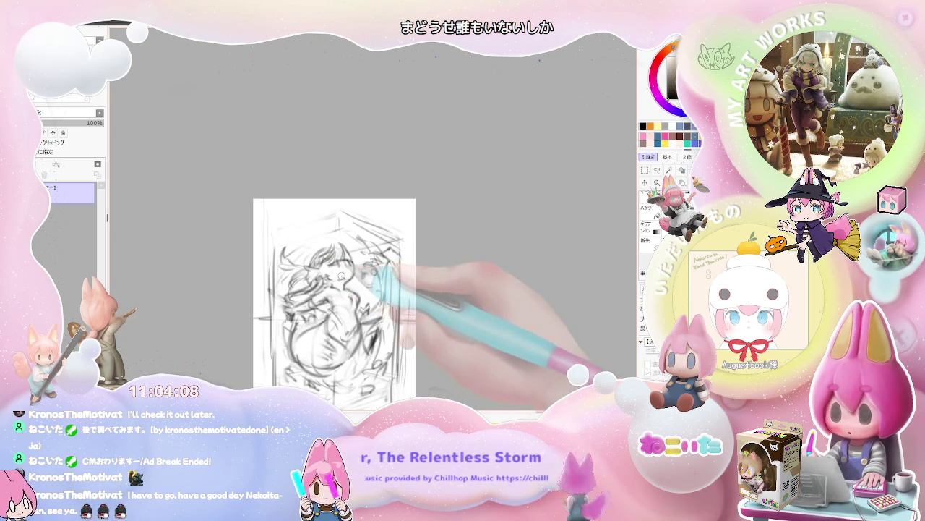
scroll(342, 275, down, 1)
scroll(342, 276, down, 1)
scroll(354, 282, up, 1)
scroll(368, 291, up, 1)
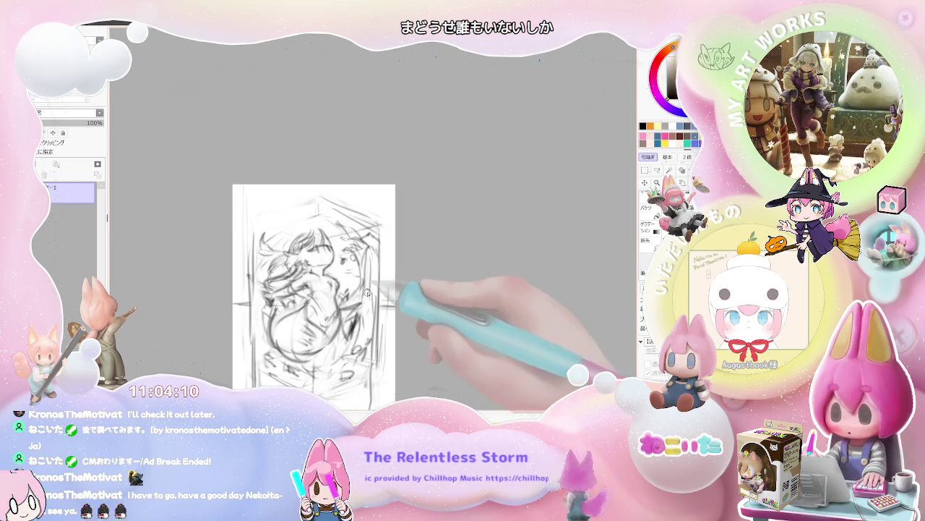
scroll(367, 291, up, 1)
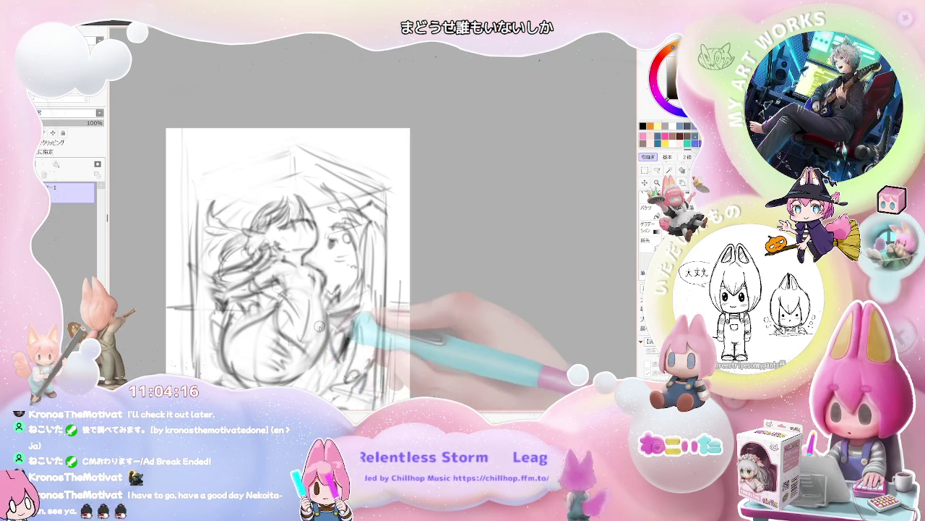
scroll(319, 327, down, 1)
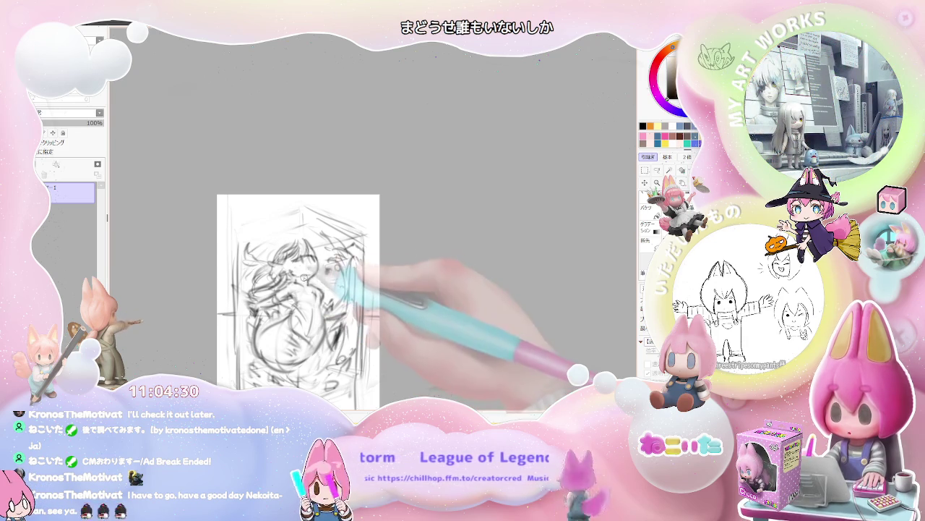
scroll(296, 282, up, 2)
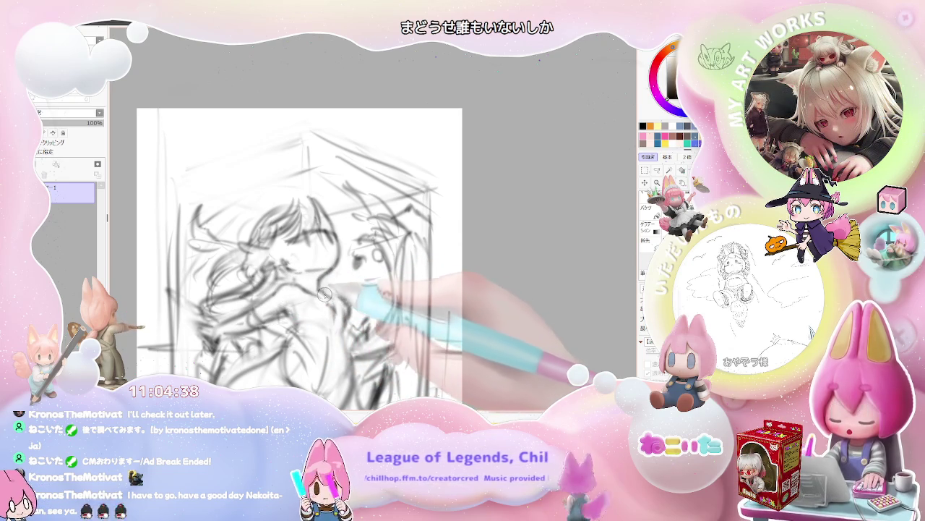
scroll(340, 304, down, 1)
scroll(346, 313, down, 1)
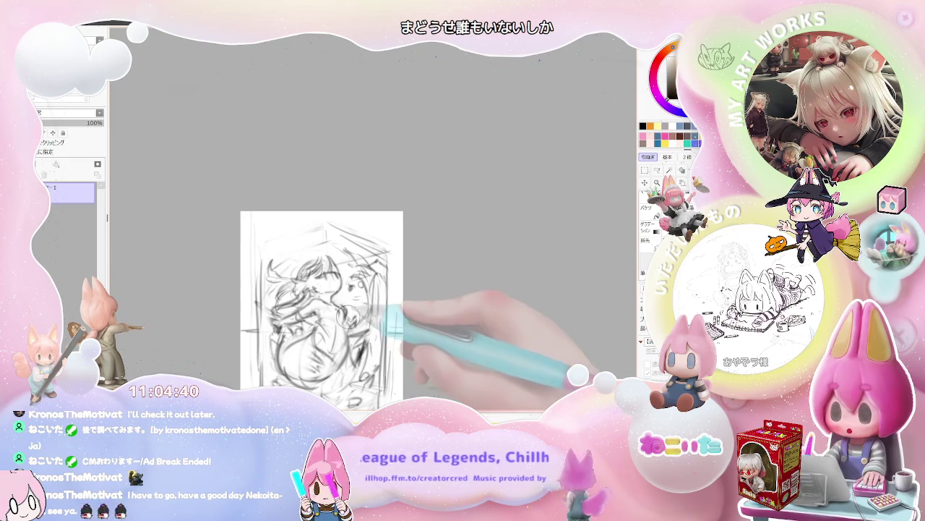
Add small marks near the head and switch to a smaller brush
drag(345, 275, 376, 272)
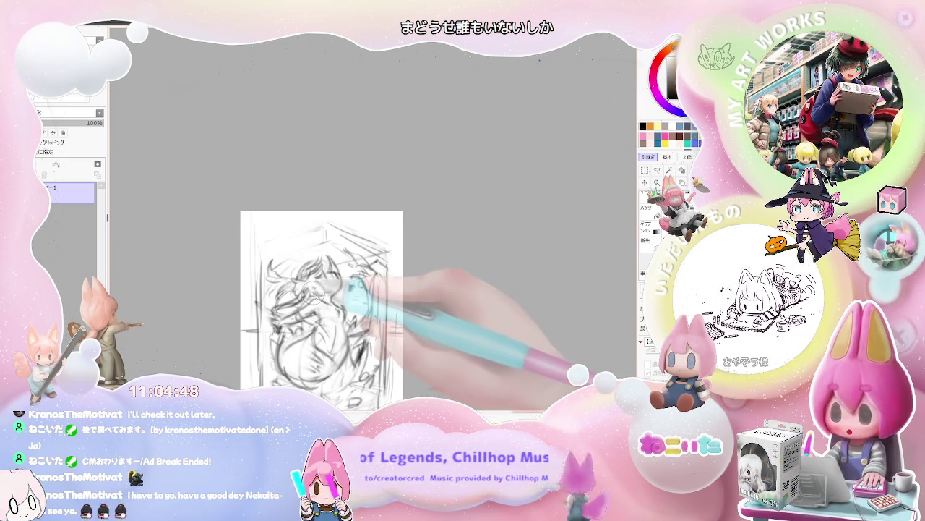
scroll(315, 307, up, 1)
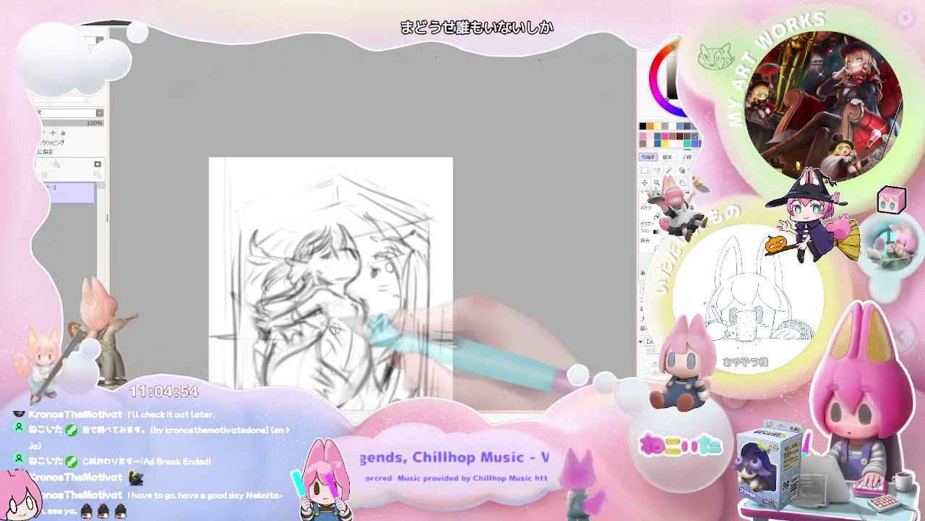
scroll(333, 260, up, 1)
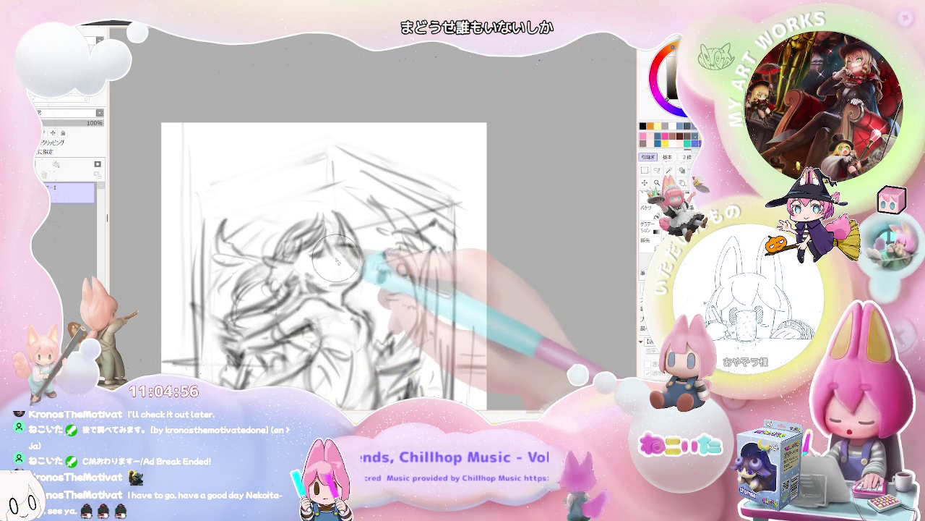
drag(333, 260, 347, 247)
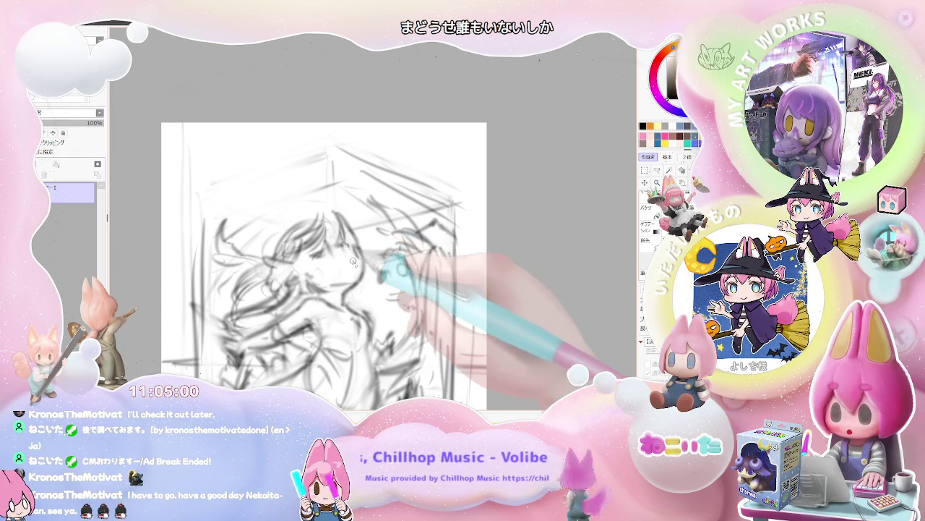
scroll(348, 252, down, 1)
scroll(372, 272, down, 1)
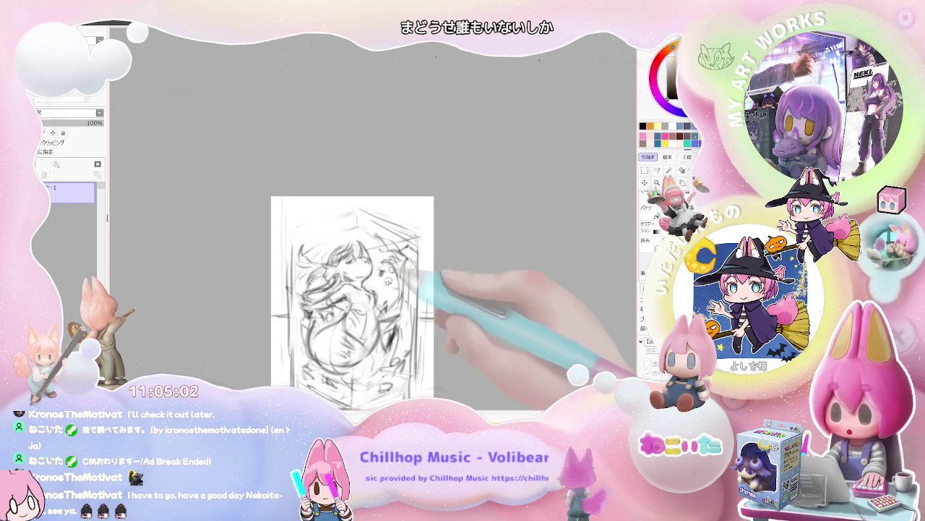
Mirror the canvas view horizontally to check the drawing, then flip it back
scroll(396, 292, down, 1)
key(Insert)
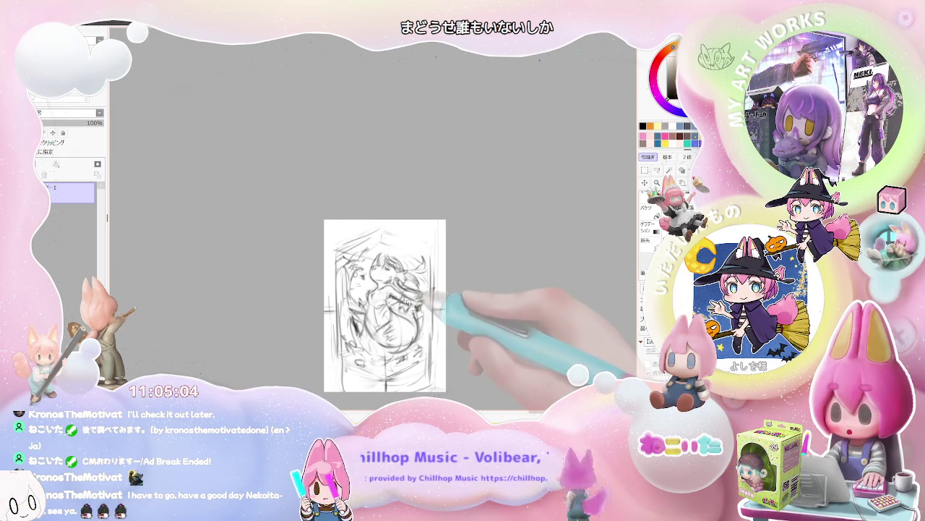
scroll(403, 308, up, 2)
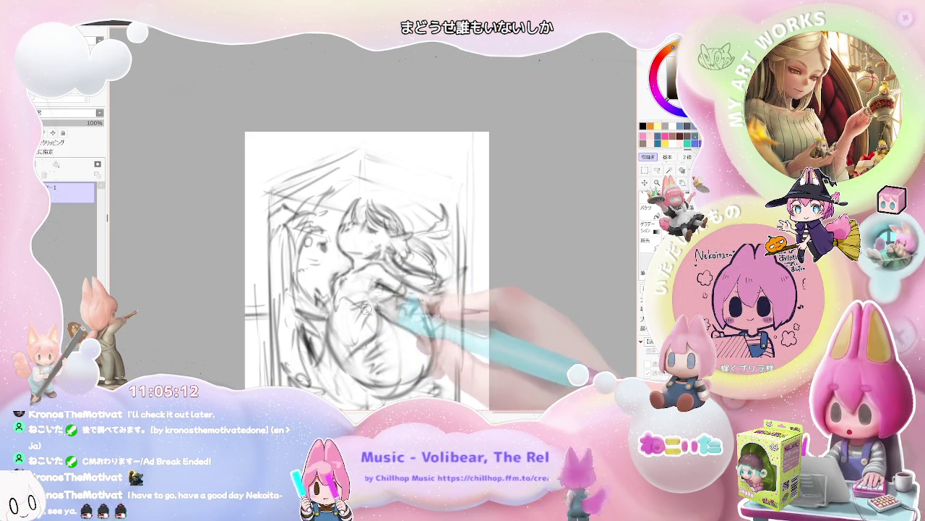
scroll(378, 288, down, 1)
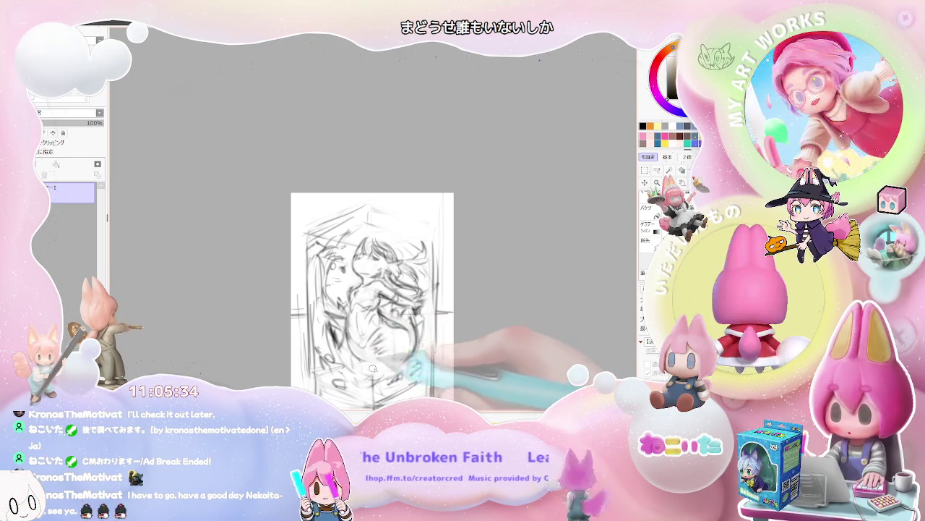
key(h)
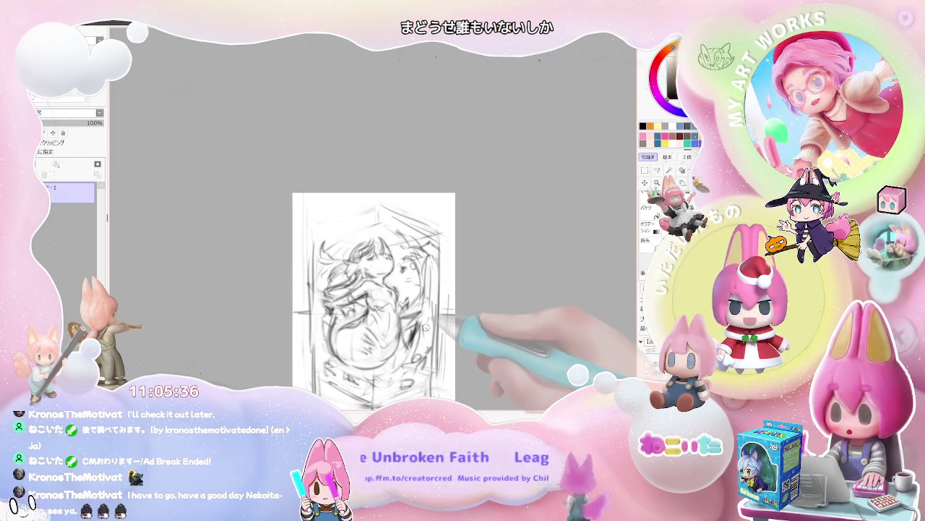
Lighten the dark belly circle and redraw the chest and belly lines
mouse_move(361, 340)
mouse_down()
mouse_move(340, 357)
mouse_move(373, 360)
mouse_up()
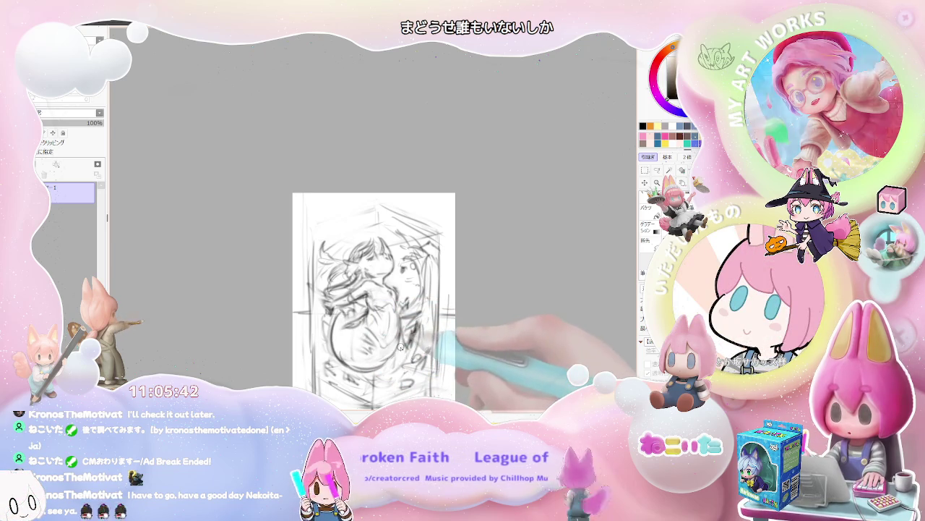
mouse_move(338, 324)
mouse_down()
mouse_move(361, 302)
mouse_move(424, 299)
mouse_up()
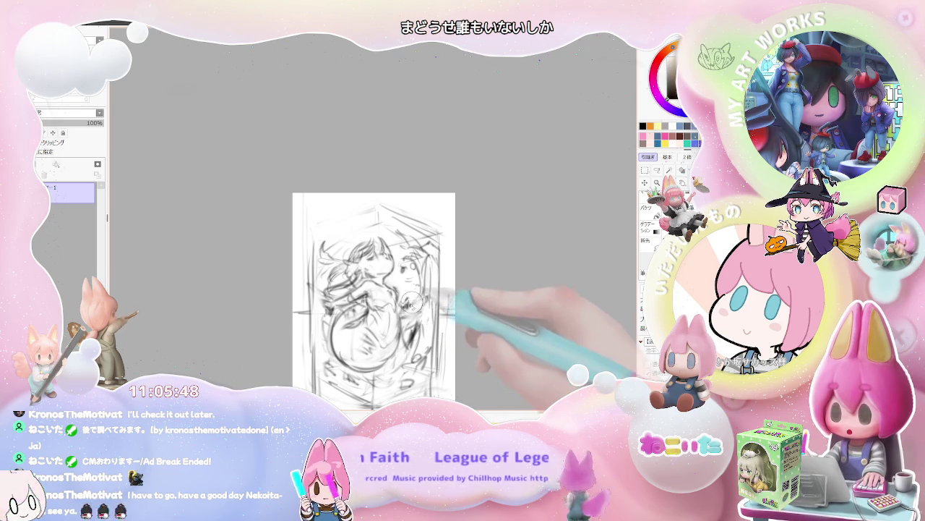
drag(410, 307, 400, 328)
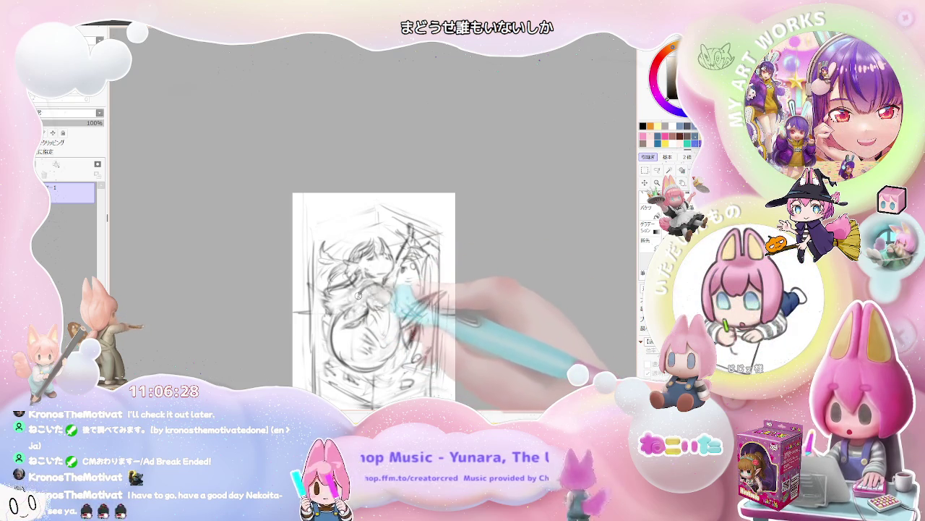
Add pencil strokes across the centre and darker tail strokes in the lower left
mouse_move(352, 302)
mouse_down()
mouse_move(348, 319)
mouse_move(376, 313)
mouse_up()
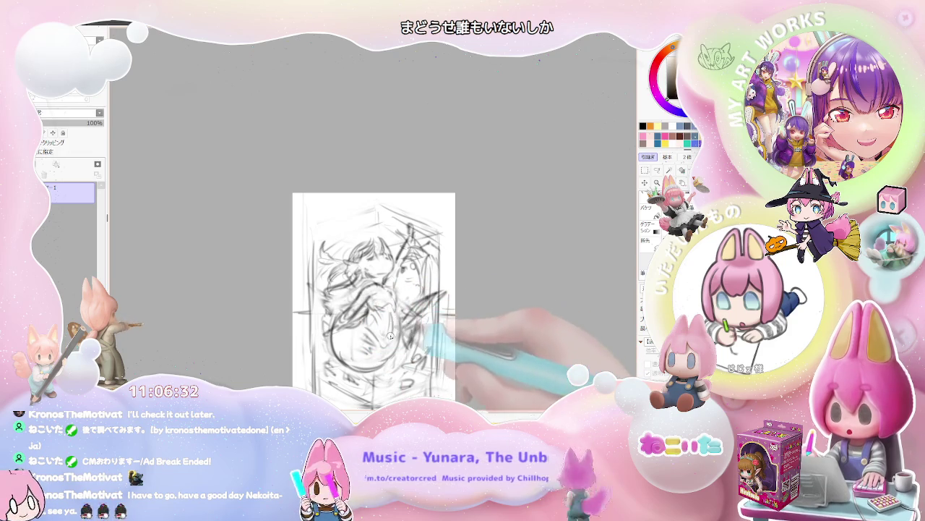
drag(376, 356, 404, 329)
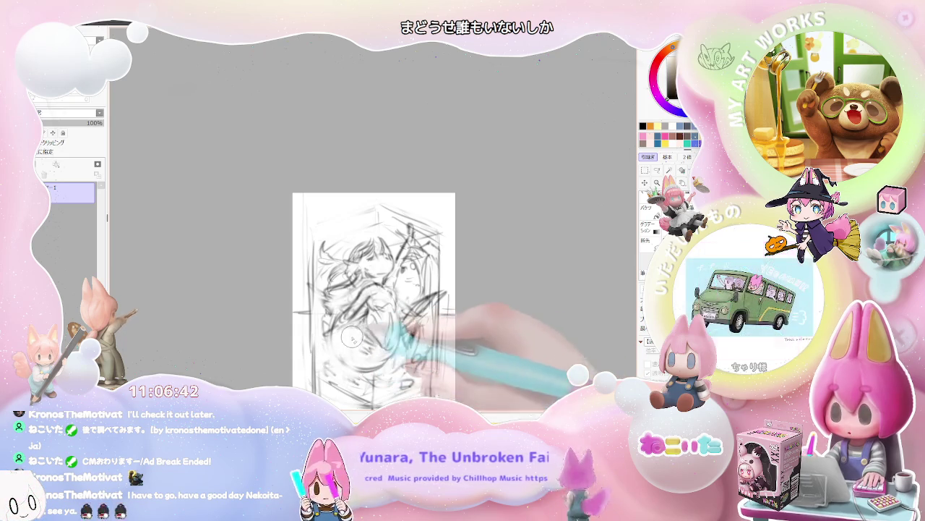
mouse_move(352, 340)
mouse_down()
mouse_move(364, 369)
mouse_move(356, 386)
mouse_up()
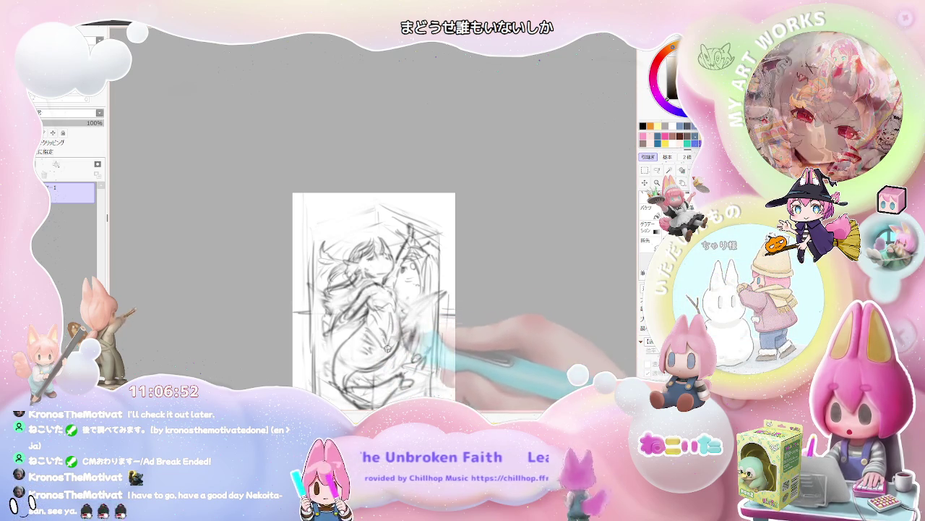
Lasso the whole figure and start a Ctrl+T transform on it
scroll(455, 315, down, 1)
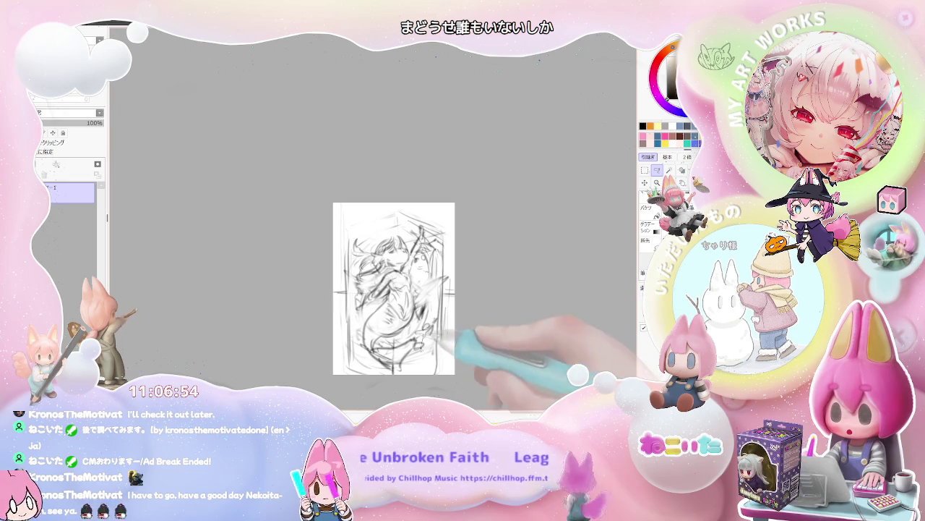
mouse_move(434, 231)
mouse_down()
mouse_move(362, 340)
mouse_move(442, 238)
mouse_up()
key(ctrl+t)
Rotate the figure about 10° counter-clockwise and add dark strokes in the lower middle
mouse_move(511, 351)
mouse_down()
mouse_move(519, 329)
mouse_move(518, 340)
mouse_up()
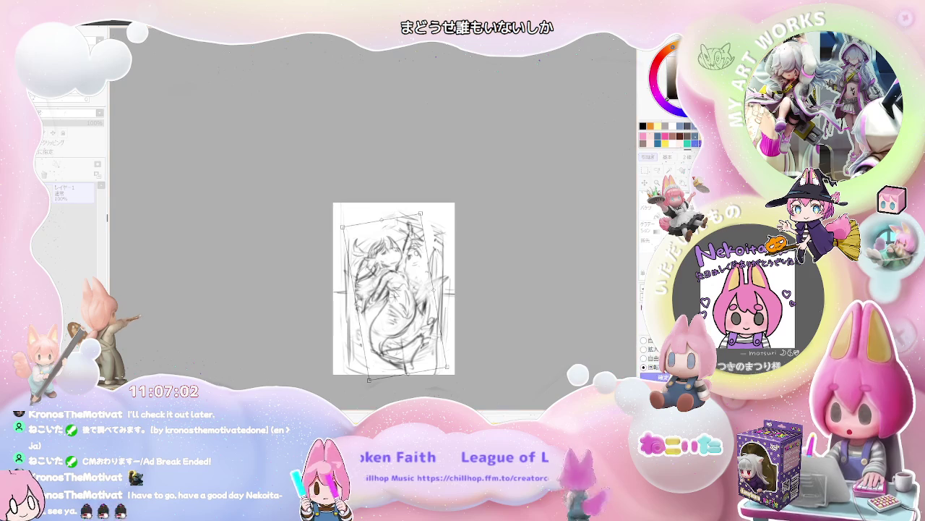
key(Return)
scroll(397, 267, up, 2)
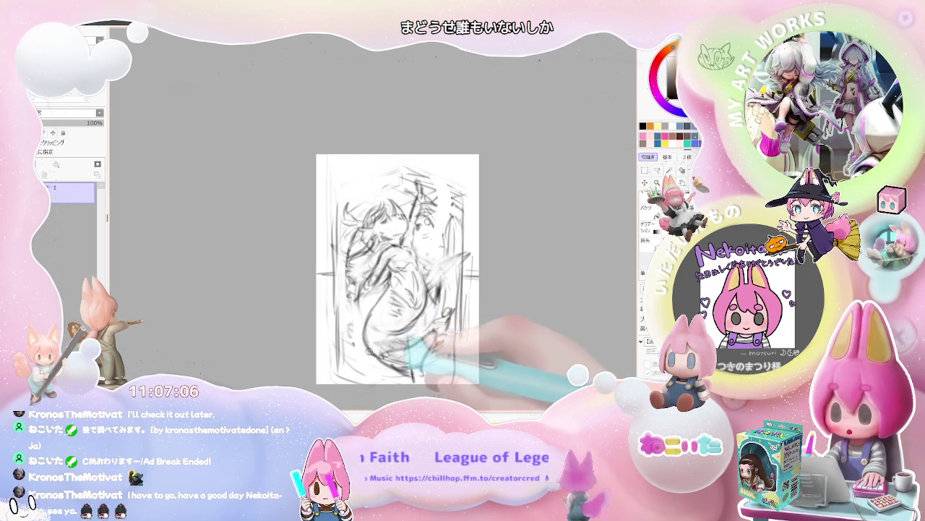
drag(377, 350, 387, 288)
Switch to a much smaller brush size for the torso and tail lines
scroll(395, 236, up, 2)
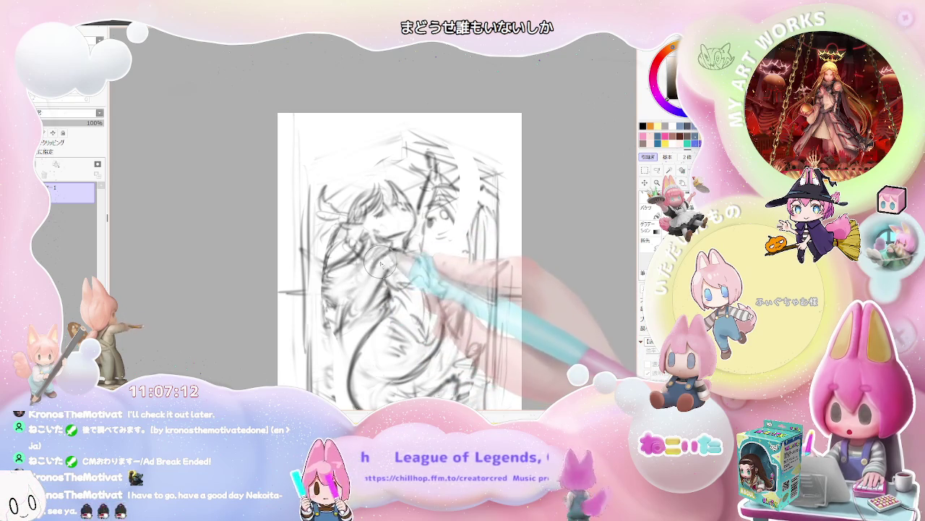
key(bracketleft)
key(bracketleft)
key(bracketleft)
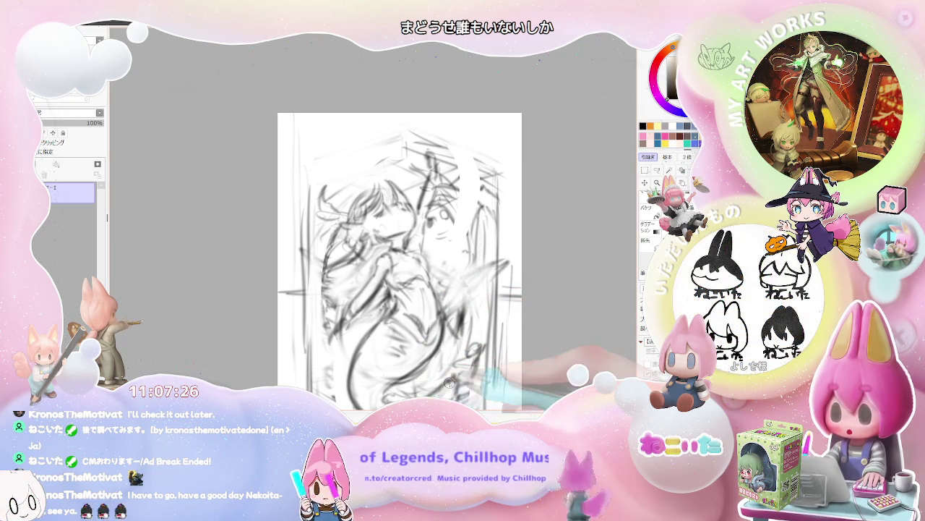
scroll(447, 384, down, 3)
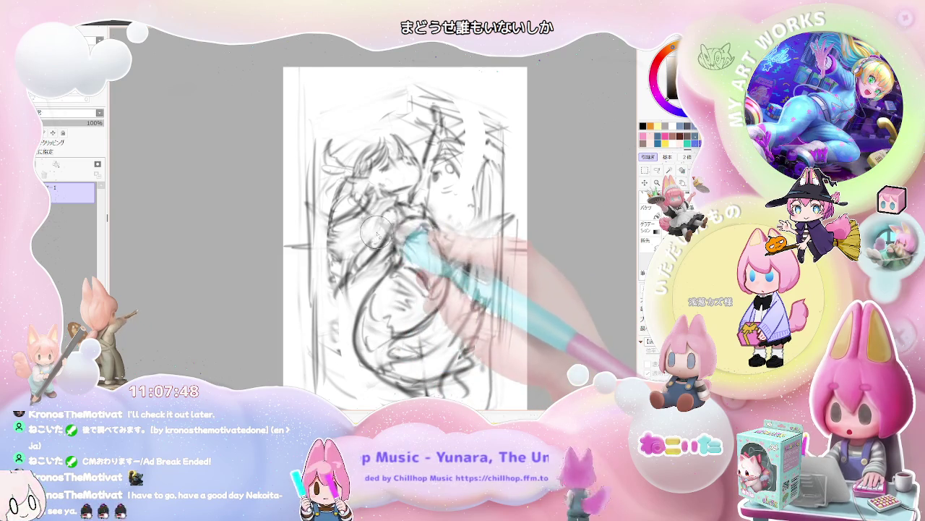
scroll(357, 305, down, 1)
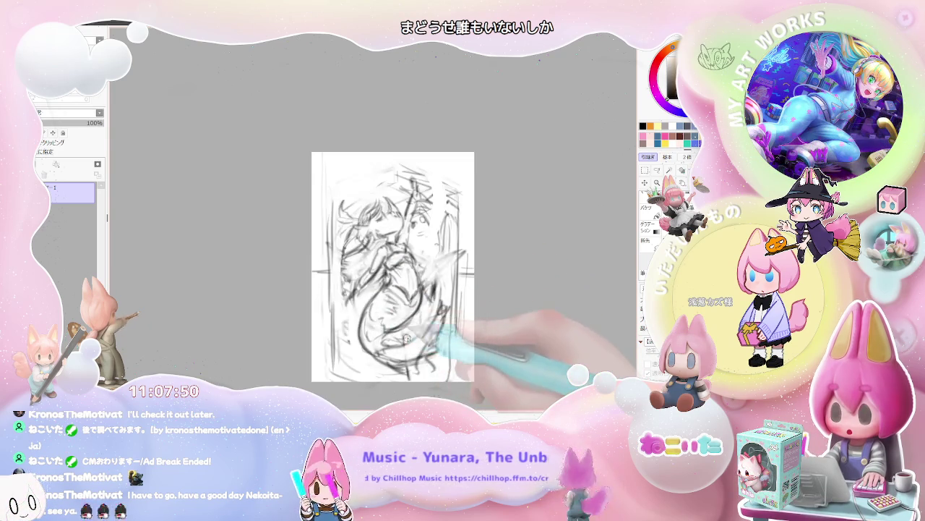
scroll(390, 318, down, 1)
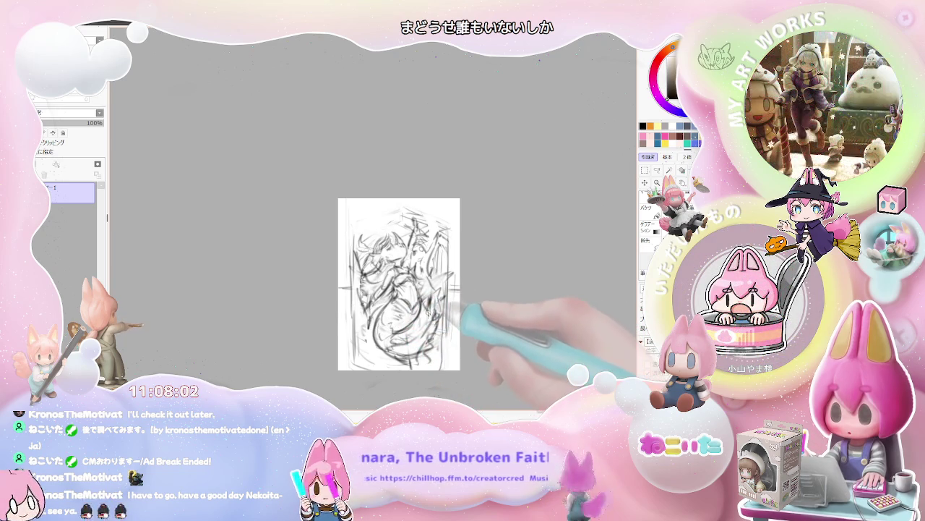
Zoom in on the raised arm to review it, then zoom back out
scroll(388, 277, up, 3)
scroll(387, 276, up, 1)
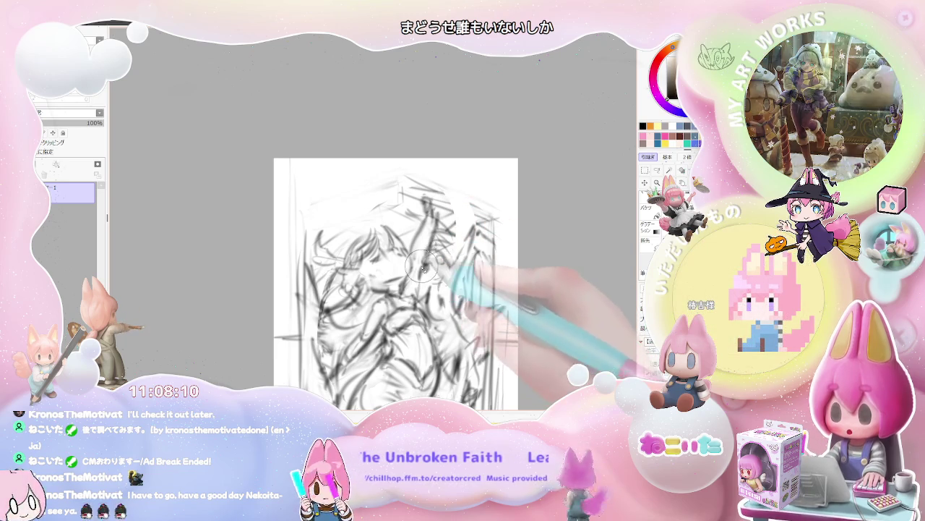
scroll(434, 311, down, 2)
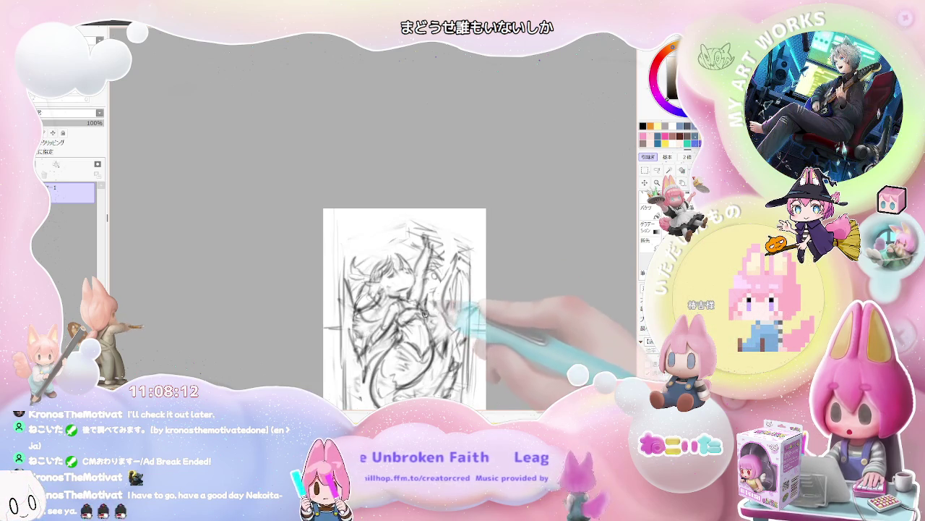
scroll(448, 332, down, 1)
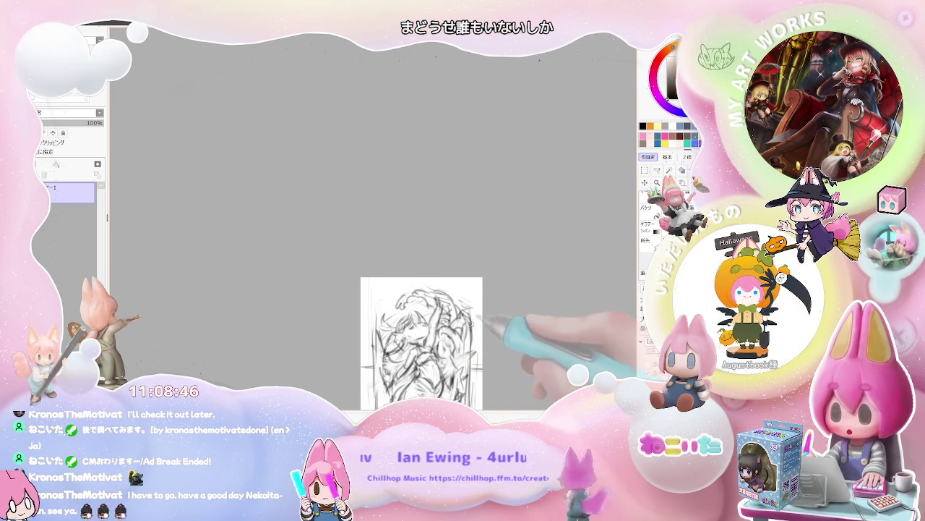
Pan the page lower into view and zoom out to review the full rough sketch
drag(468, 392, 476, 336)
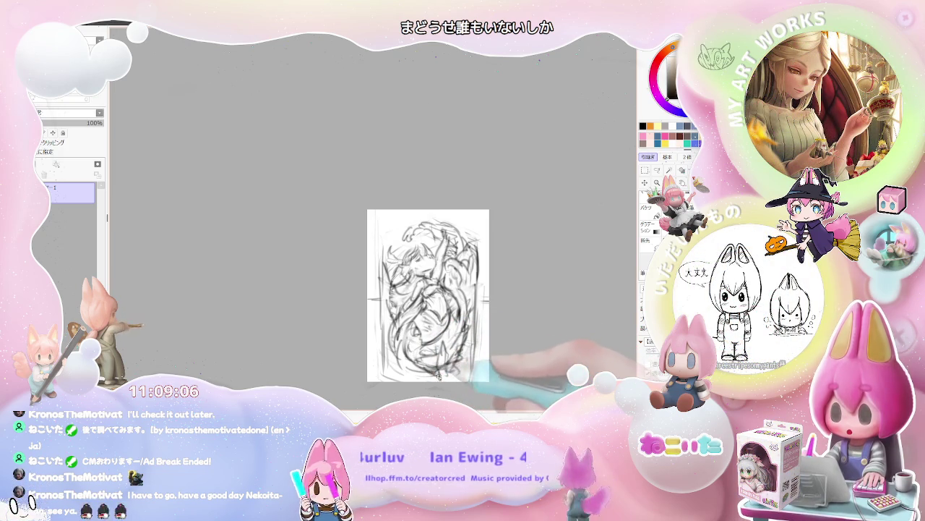
drag(405, 318, 399, 360)
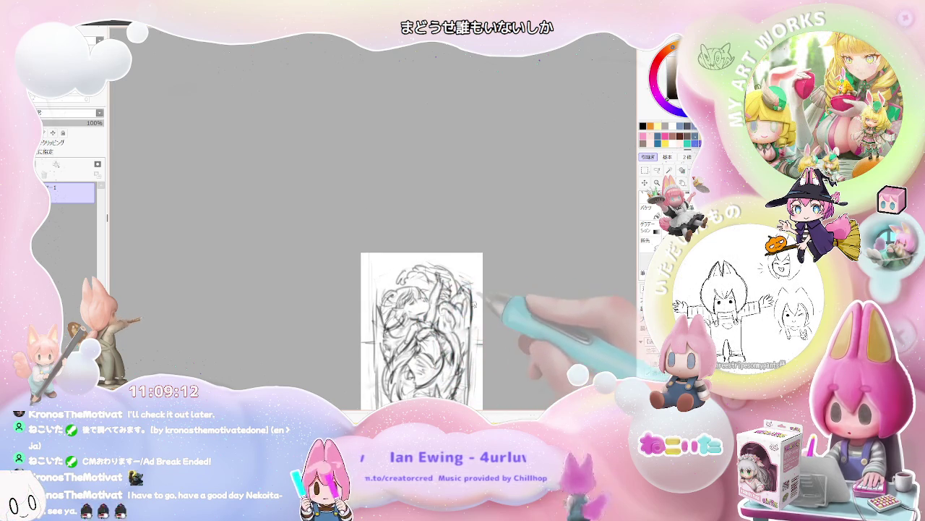
scroll(467, 325, down, 1)
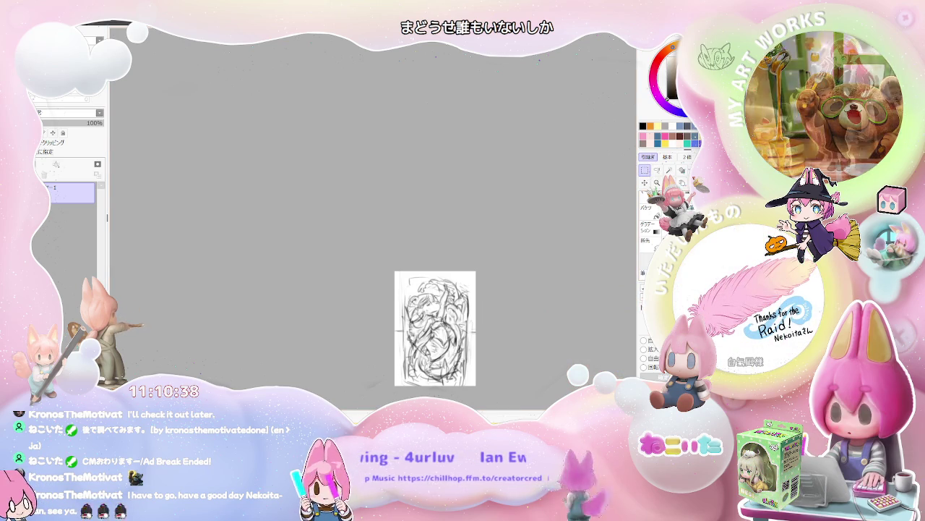
Shrink the whole sketch from its corner with Ctrl+T, then darken the rough lower-middle lines
key(ctrl+t)
drag(470, 381, 461, 368)
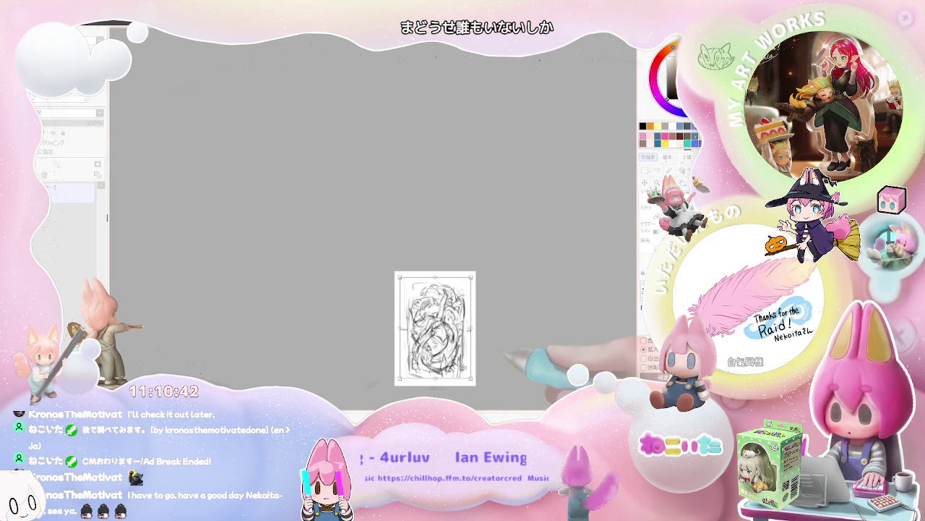
key(Return)
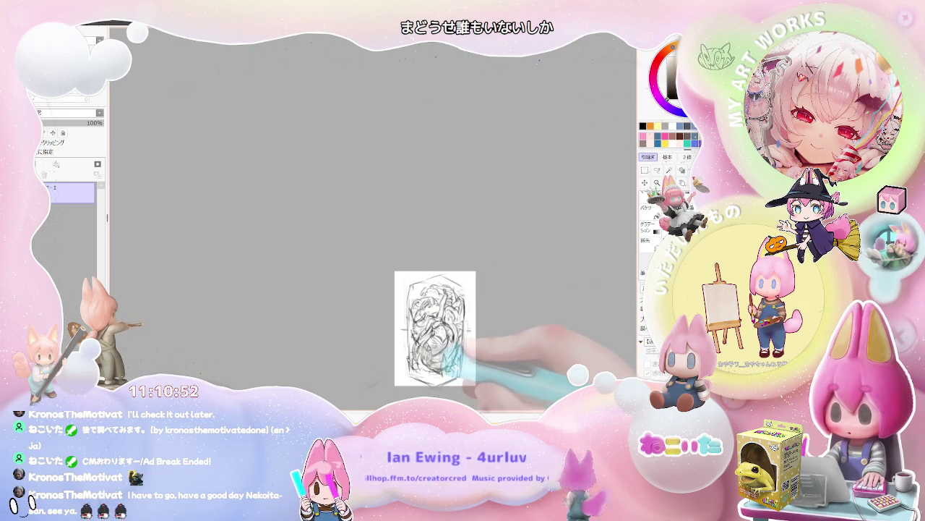
drag(414, 350, 454, 322)
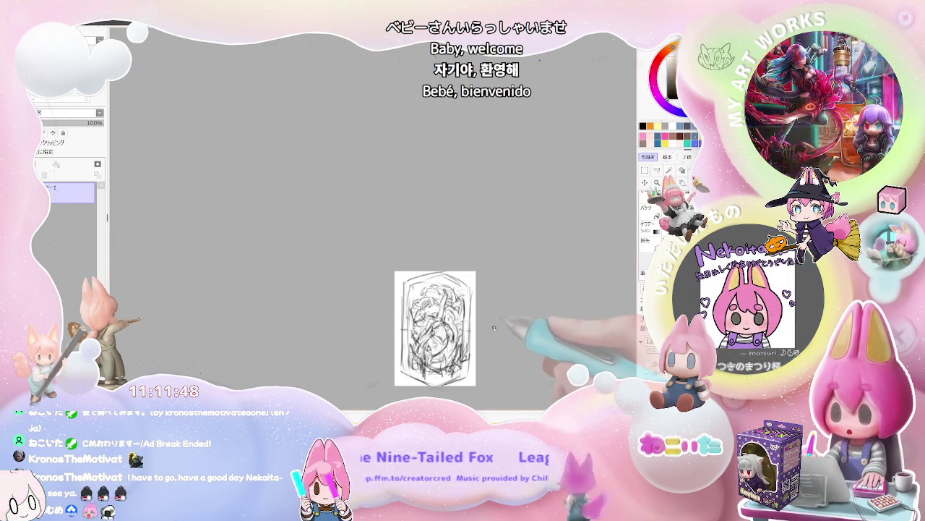
scroll(490, 330, up, 2)
Zoom in, fade the sketch layer to about 45% opacity, and add a new inking layer
scroll(490, 331, up, 2)
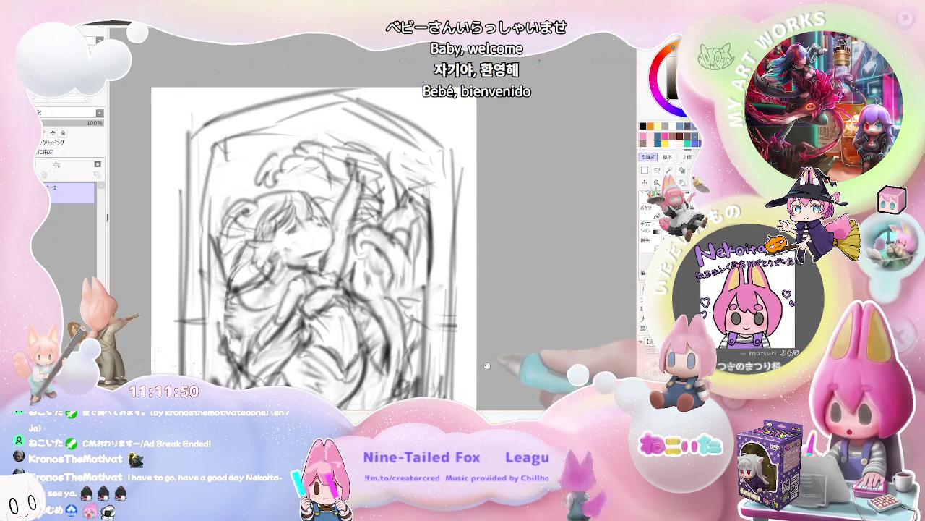
scroll(486, 304, up, 1)
scroll(481, 274, up, 1)
scroll(481, 274, down, 3)
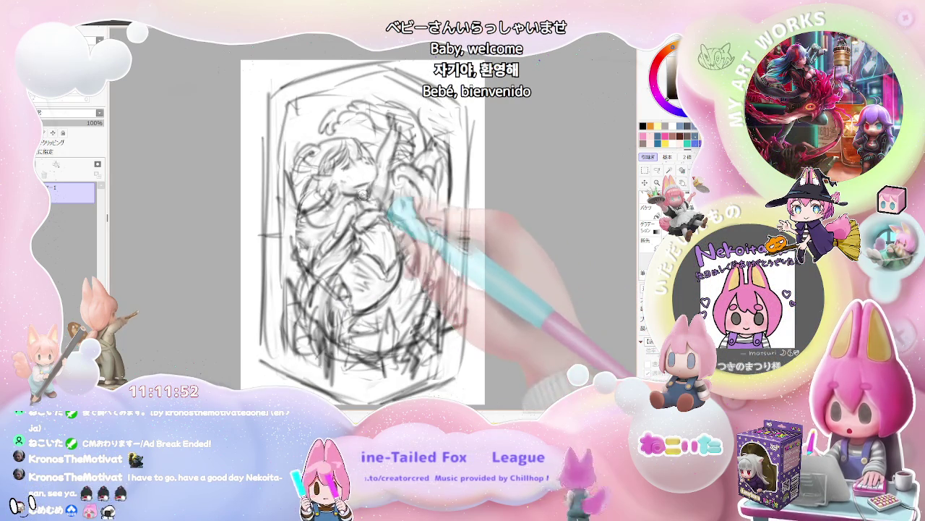
scroll(343, 263, up, 1)
scroll(343, 262, up, 1)
scroll(343, 262, up, 2)
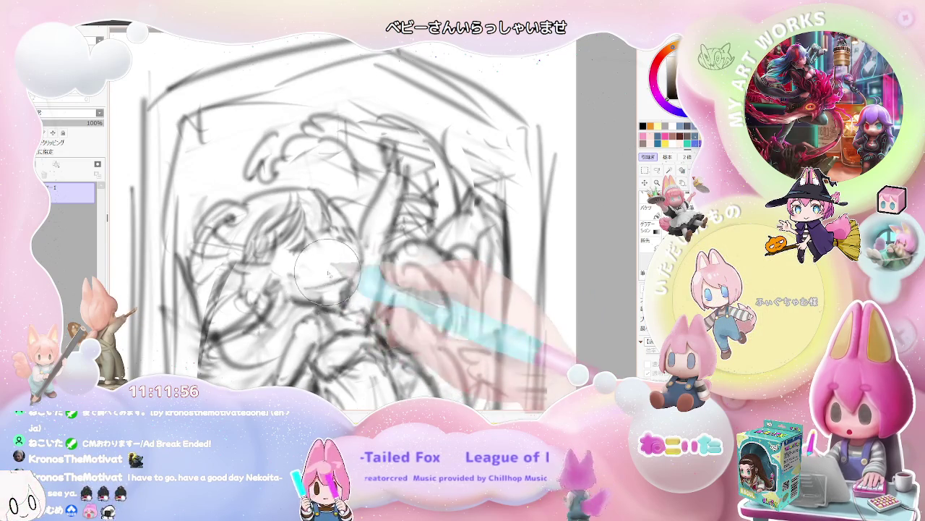
drag(100, 123, 62, 124)
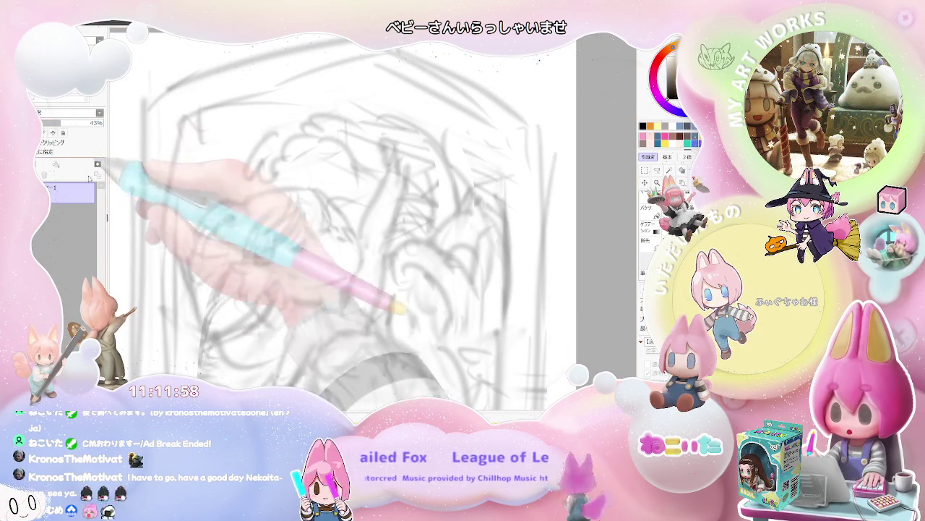
click(56, 165)
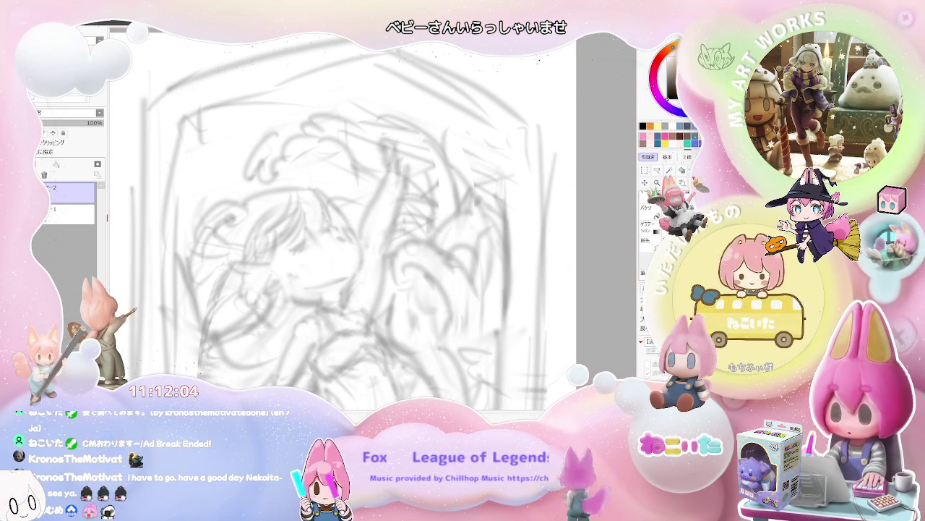
Ink the fringe hair strands over the face and the face outline down to the chin
drag(305, 206, 302, 230)
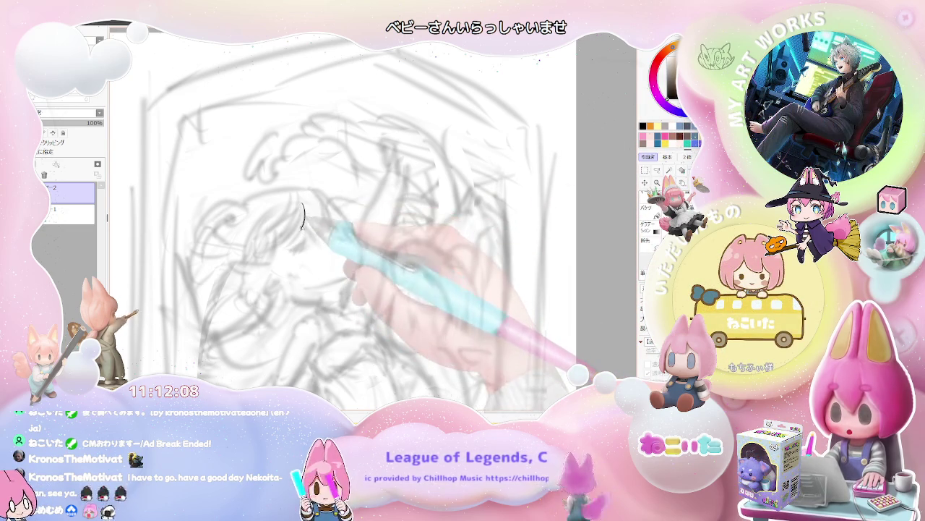
drag(321, 196, 311, 235)
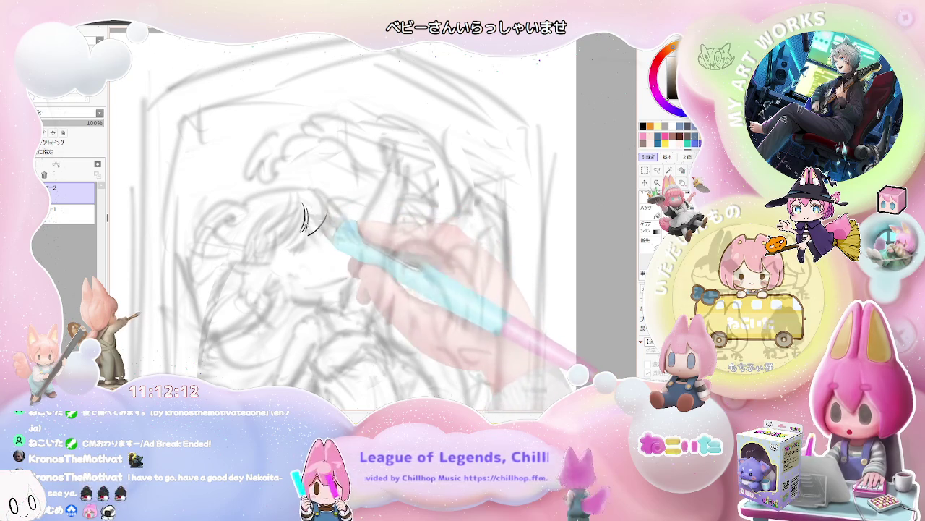
drag(329, 199, 308, 237)
mouse_move(331, 197)
mouse_down()
mouse_move(346, 221)
mouse_move(355, 214)
mouse_move(359, 242)
mouse_up()
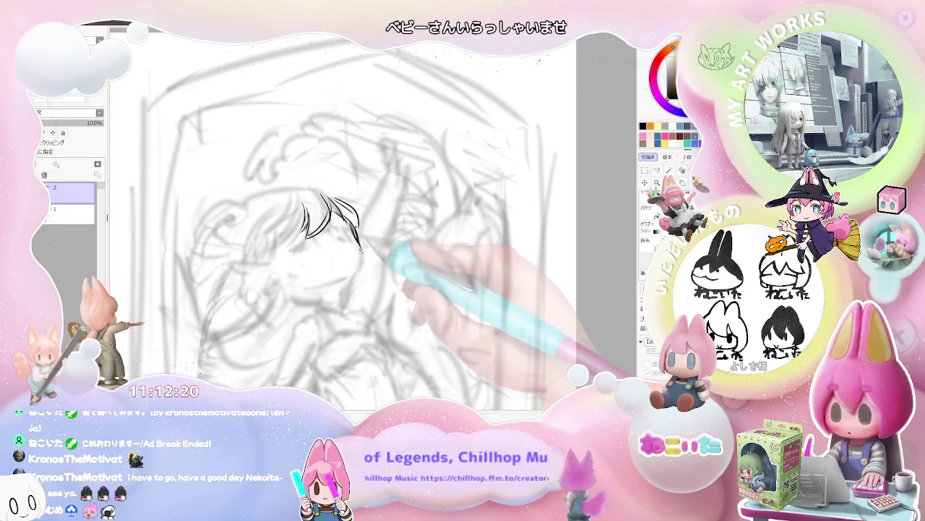
mouse_move(354, 280)
mouse_down()
mouse_move(338, 307)
mouse_move(317, 308)
mouse_up()
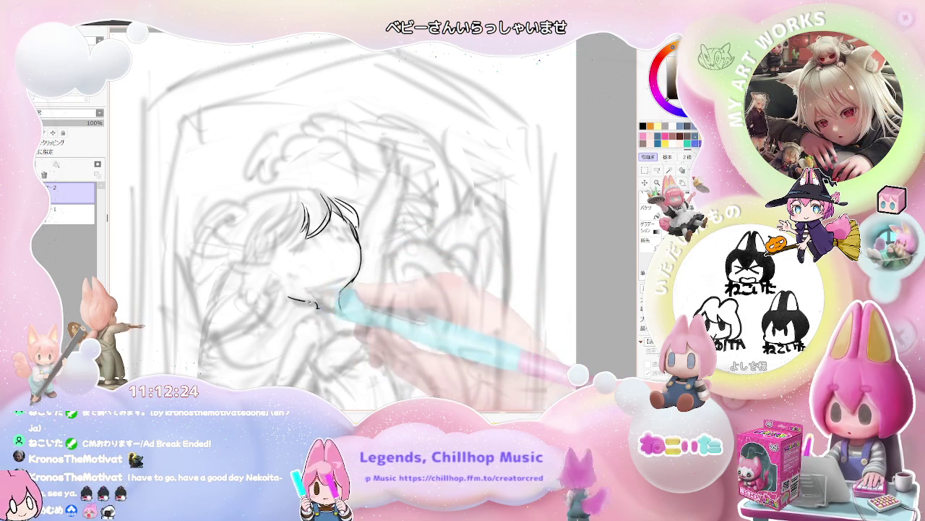
Ink both eyes, hair strands on either side of the face, and marks under the eye
drag(300, 247, 298, 255)
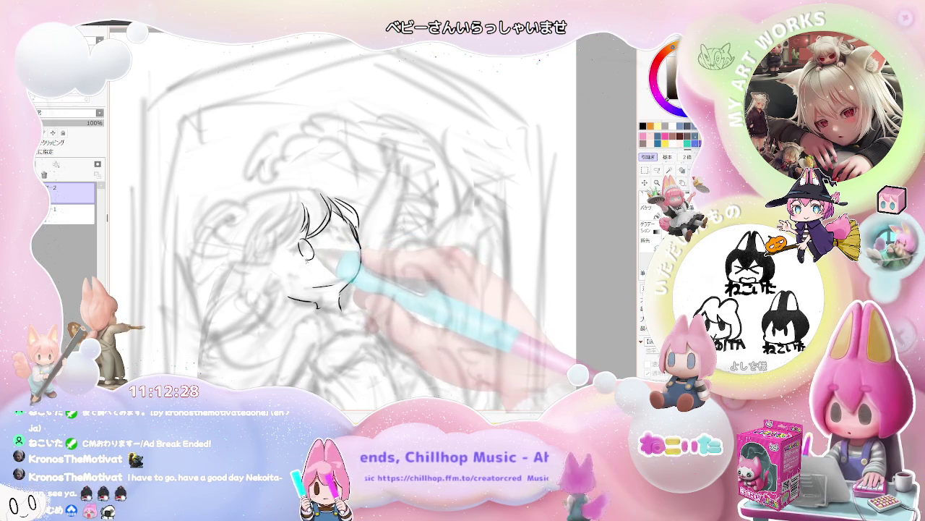
drag(337, 230, 340, 242)
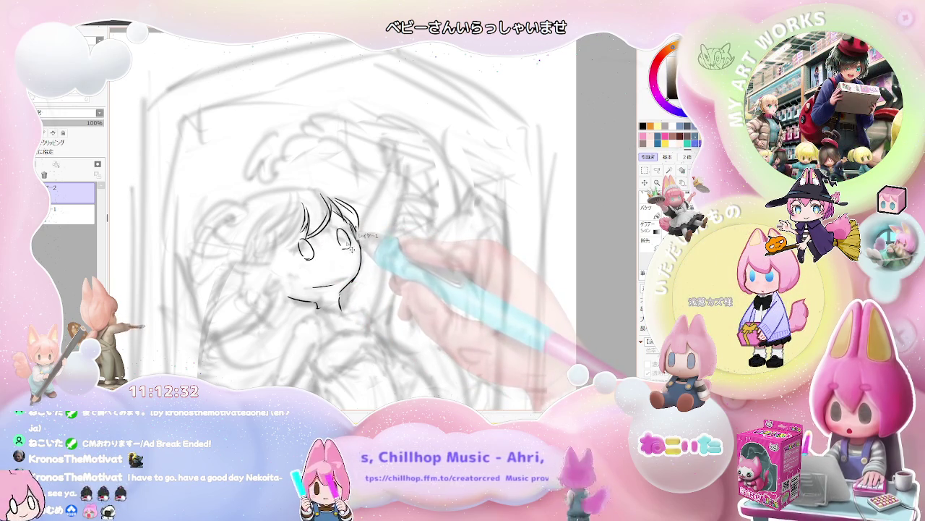
drag(337, 229, 342, 240)
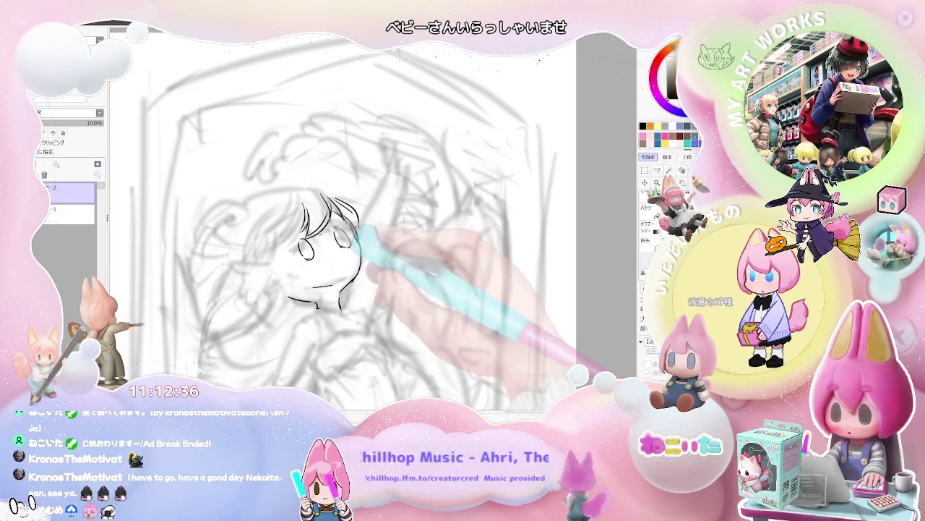
drag(306, 216, 278, 244)
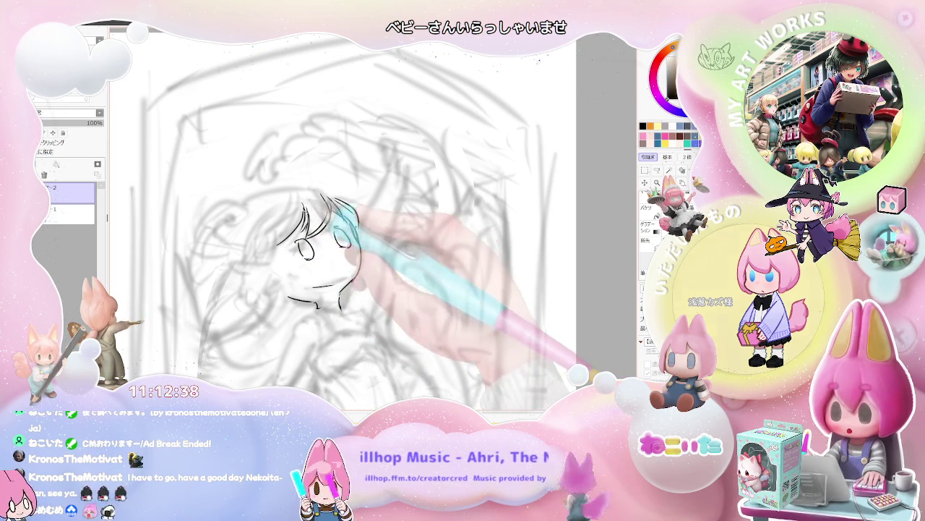
drag(346, 206, 359, 239)
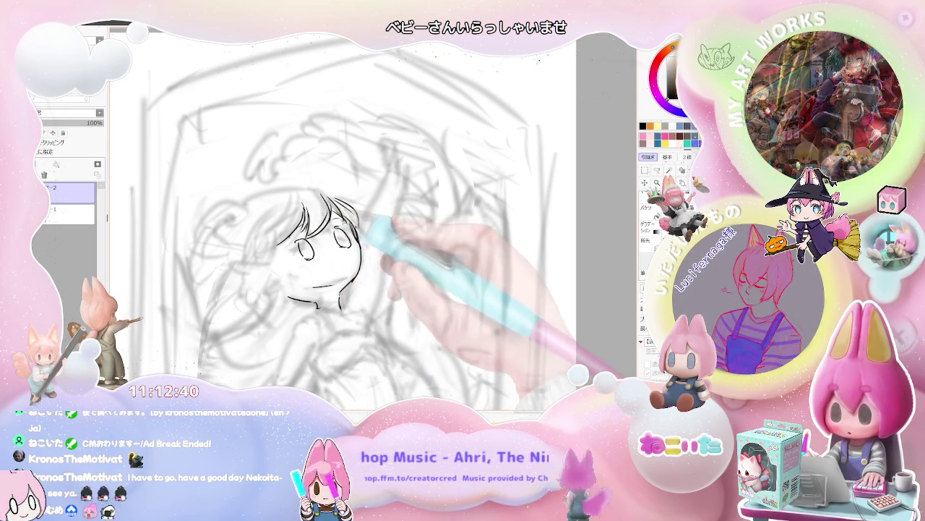
mouse_move(307, 255)
mouse_down()
mouse_move(311, 264)
mouse_move(347, 250)
mouse_up()
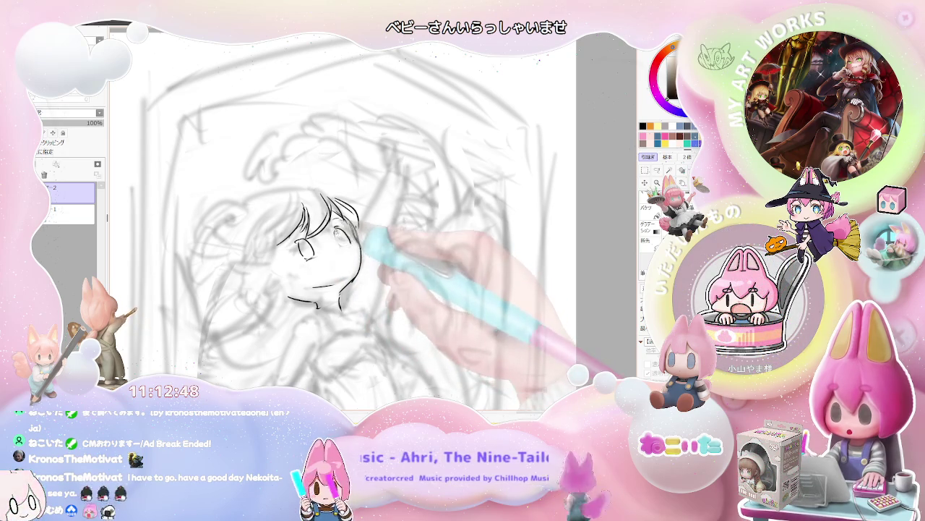
On a tilted view, ink strokes around the eye, hair left of the face, and the chin
drag(368, 226, 498, 238)
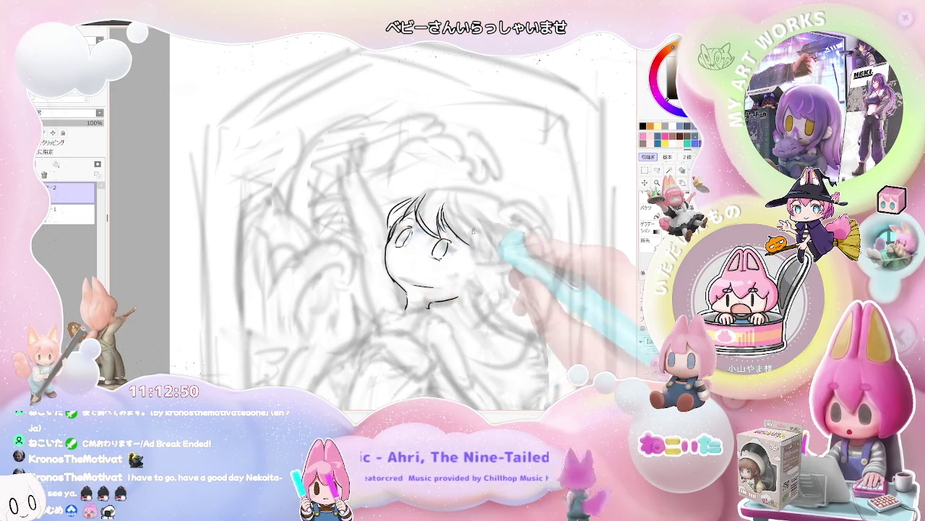
drag(409, 226, 434, 228)
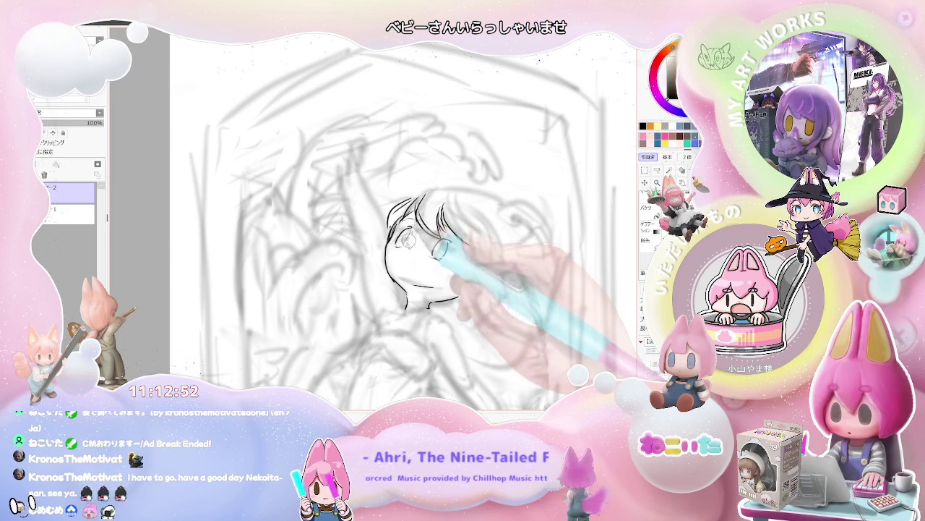
scroll(439, 248, down, 3)
mouse_move(477, 243)
mouse_down()
mouse_move(405, 253)
mouse_move(401, 286)
mouse_up()
mouse_move(365, 288)
mouse_down()
mouse_move(346, 314)
mouse_move(354, 319)
mouse_up()
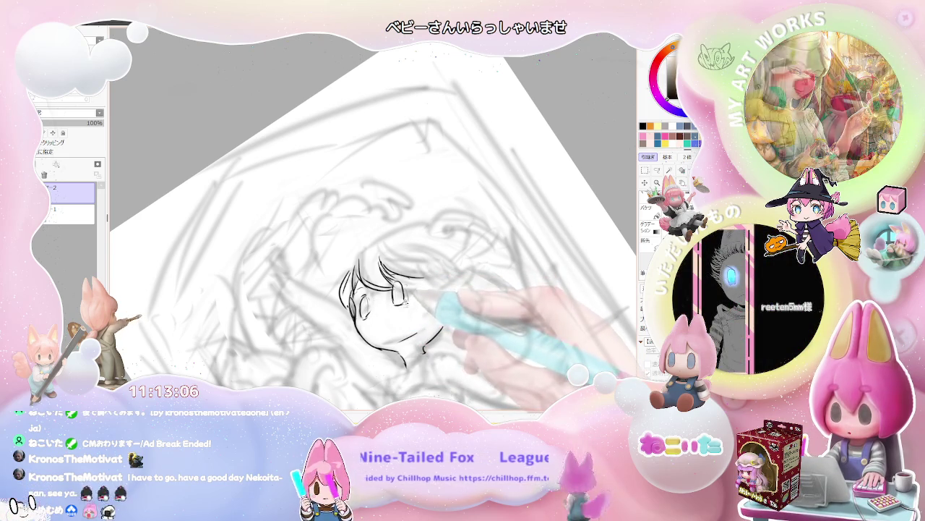
key(minus)
key(Home)
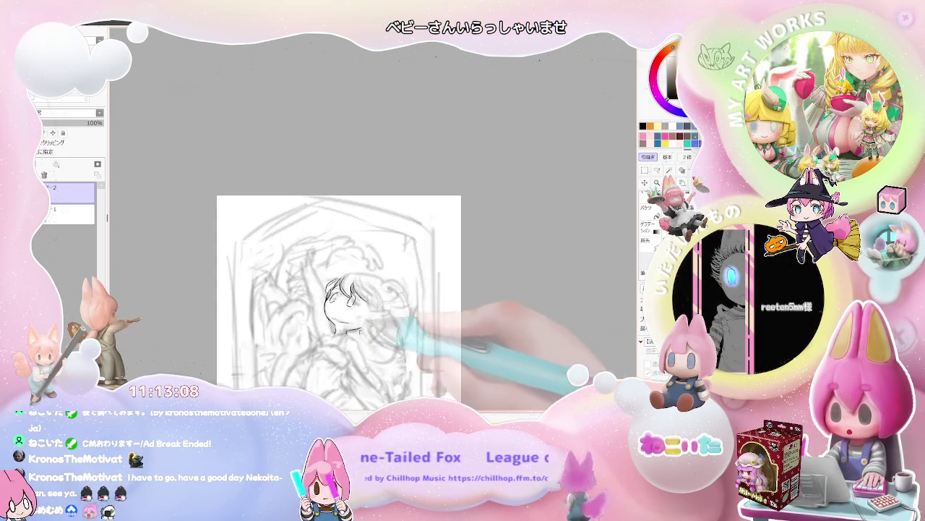
key(plus)
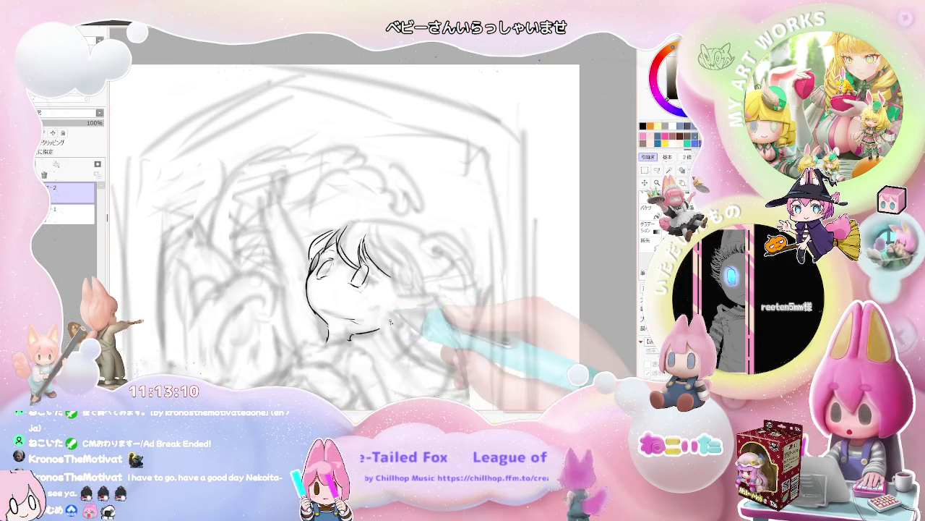
mouse_move(402, 298)
mouse_down()
mouse_move(444, 300)
mouse_move(423, 326)
mouse_up()
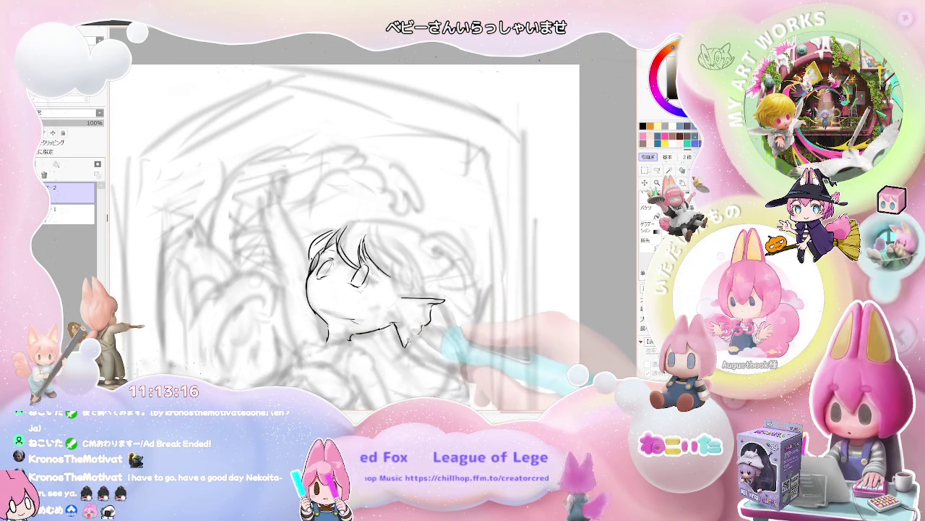
key(Delete)
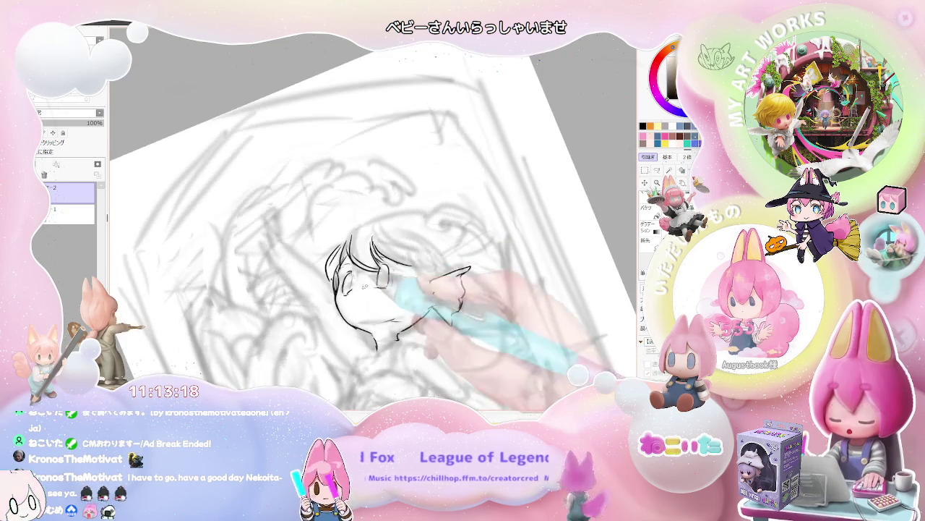
key(Home)
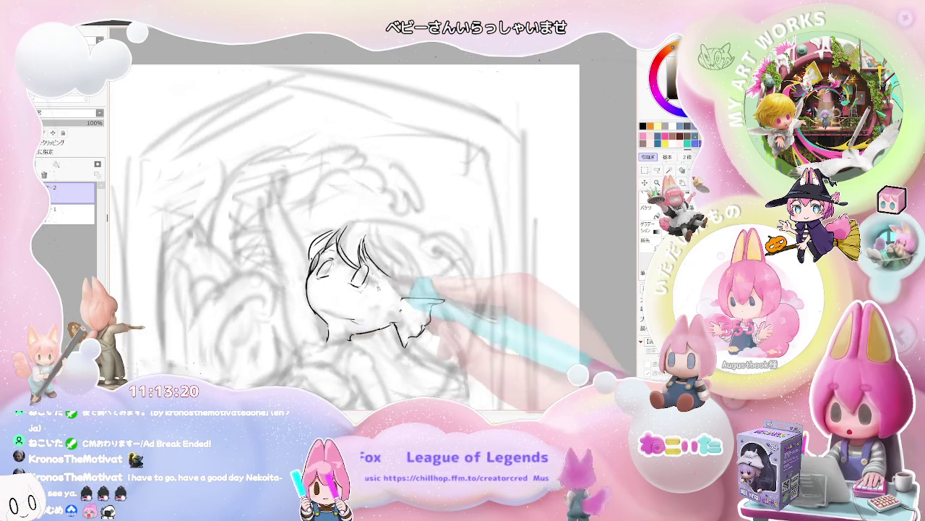
drag(400, 322, 409, 342)
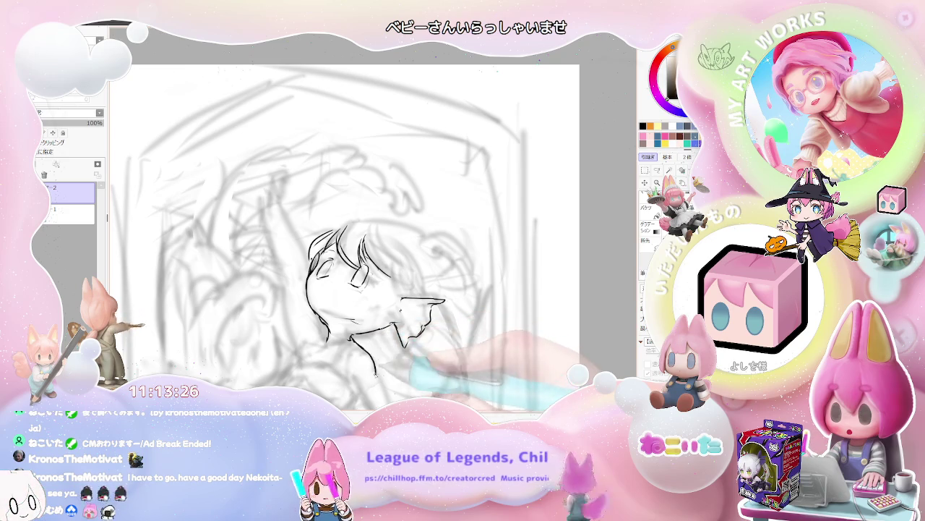
Ink the right side of the head, the raised arm line, and the fingers of the raised hand
key(h)
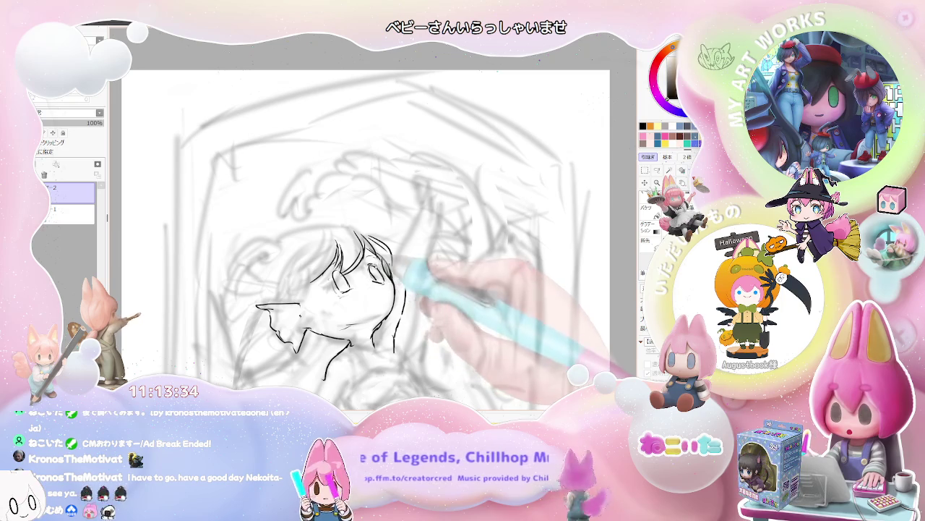
key(ctrl+minus)
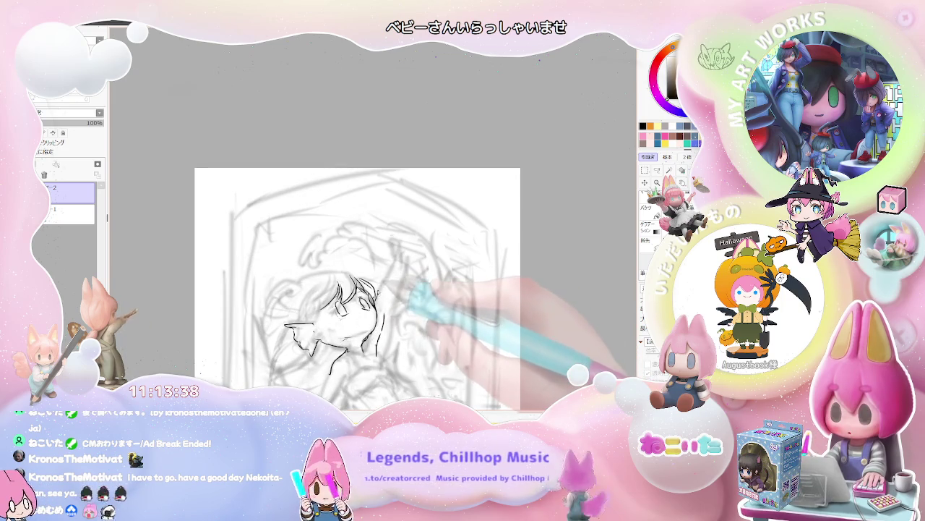
drag(394, 257, 381, 309)
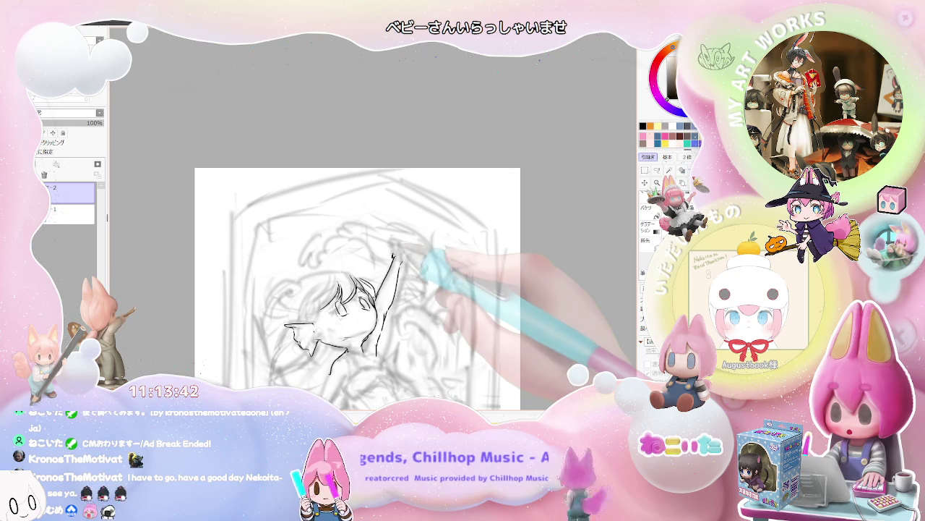
drag(395, 255, 386, 238)
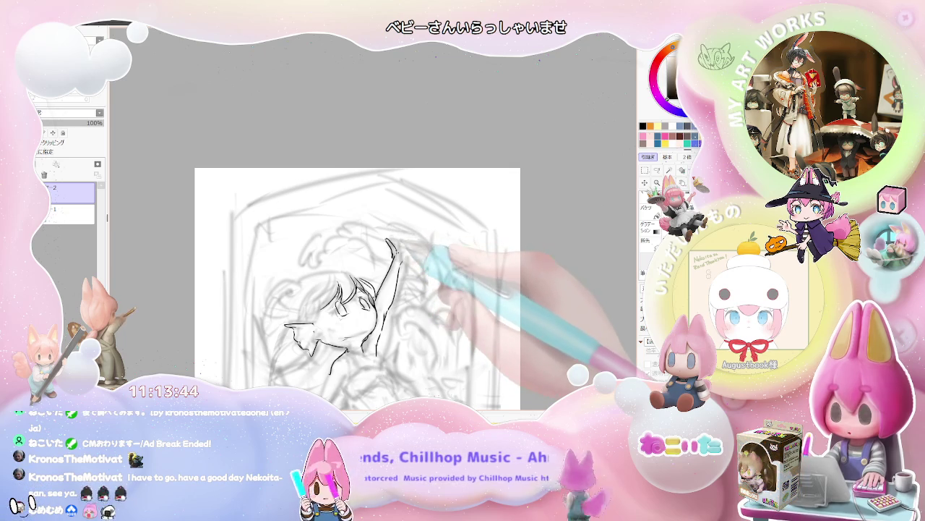
drag(400, 240, 402, 251)
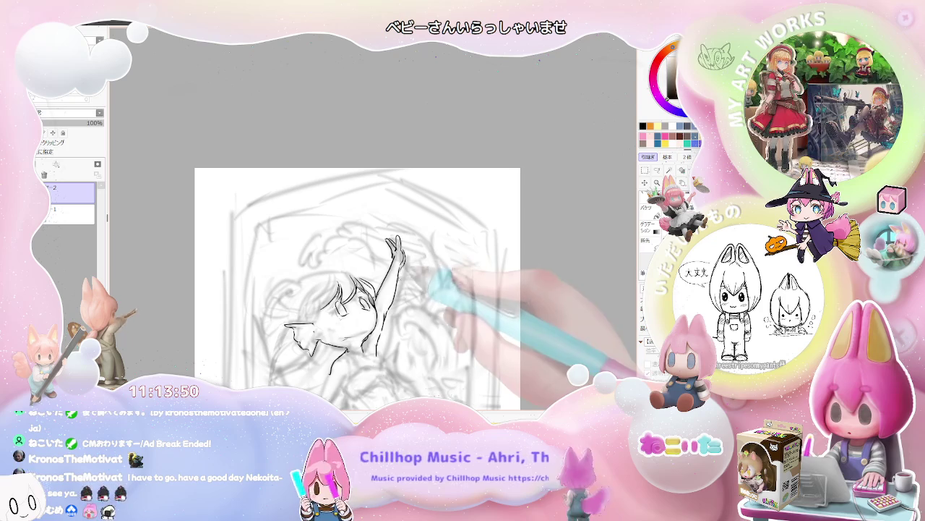
key(minus)
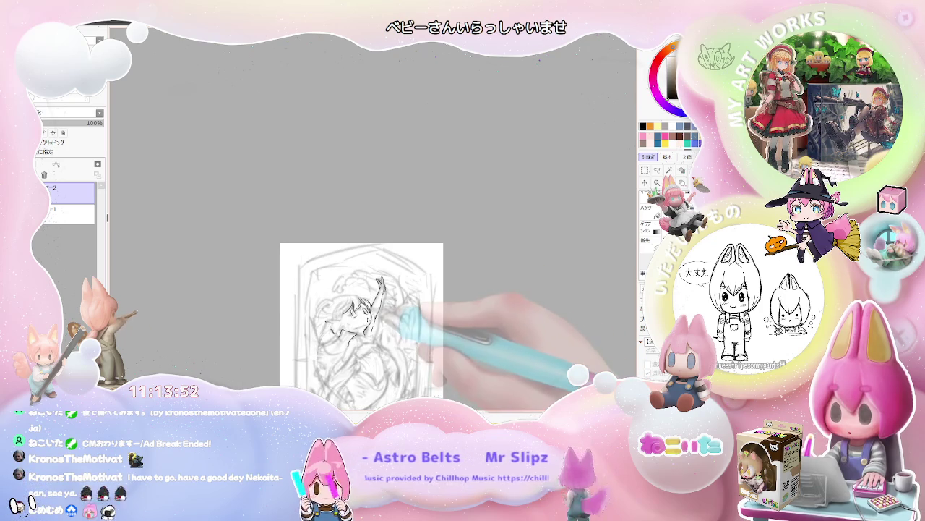
key(plus)
key(plus)
Ink the face contour, an eye stroke, and curved hair strands on both sides of the head
drag(334, 315, 347, 321)
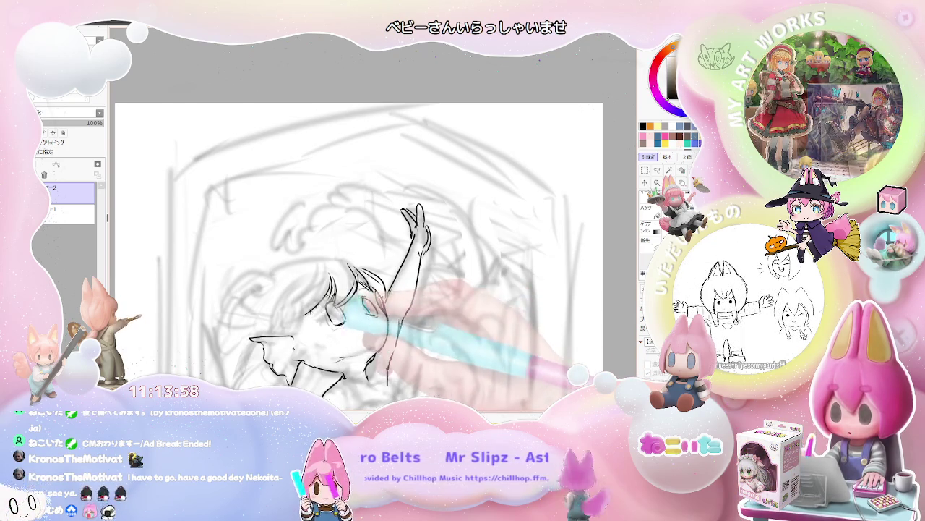
drag(307, 315, 323, 347)
drag(324, 312, 316, 342)
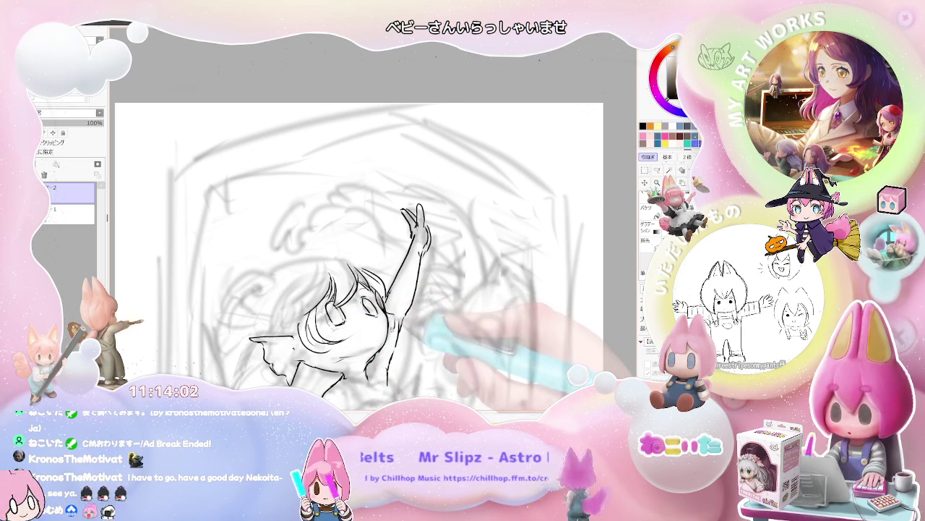
scroll(425, 339, down, 2)
scroll(424, 339, down, 2)
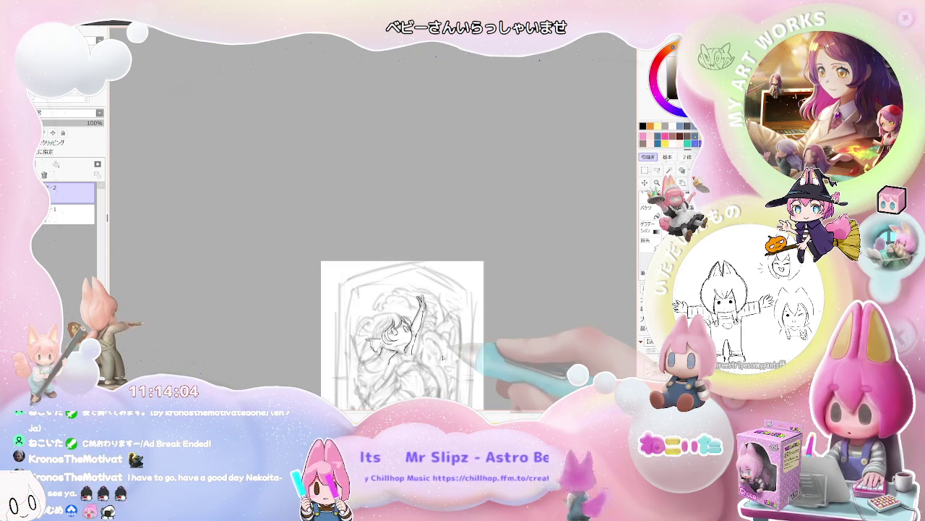
scroll(379, 323, up, 4)
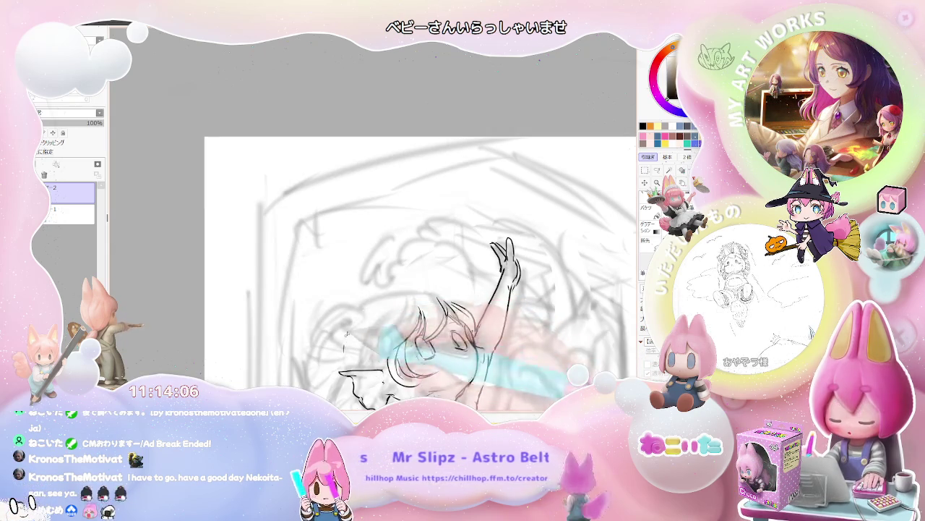
drag(433, 296, 470, 339)
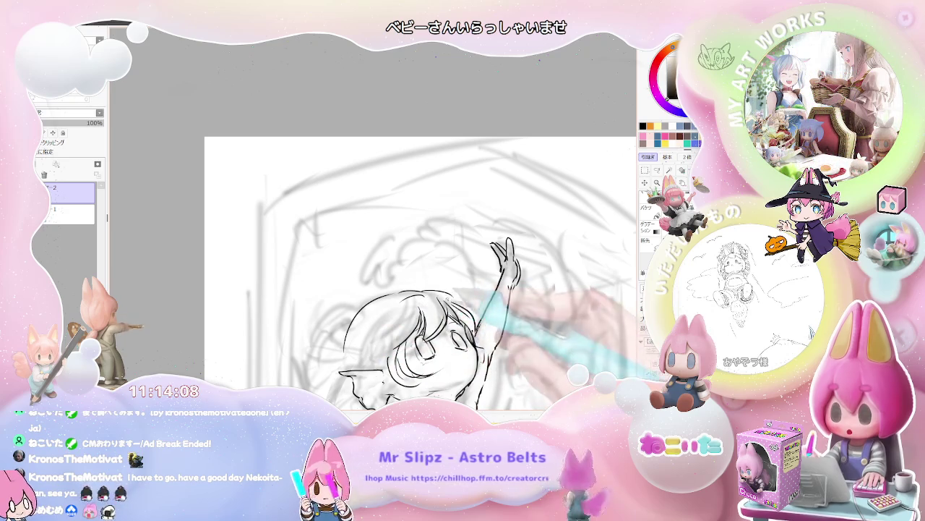
scroll(462, 308, down, 2)
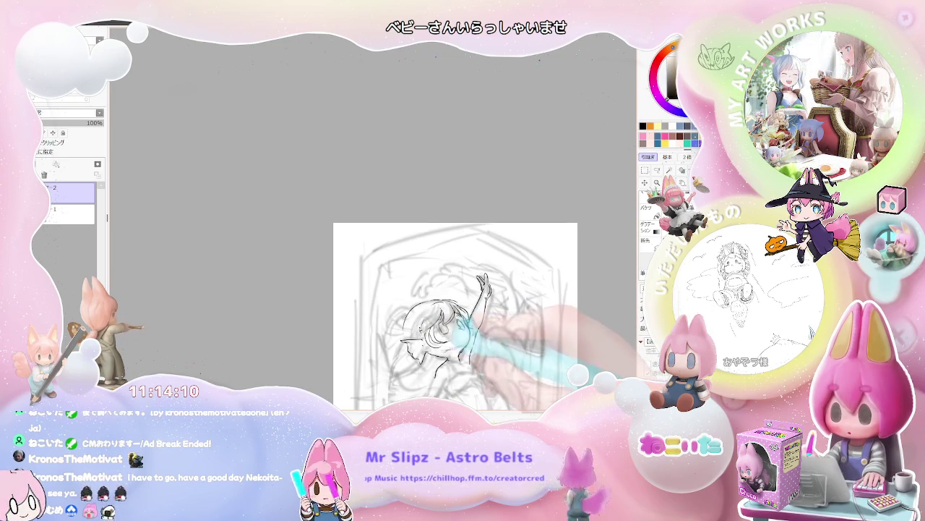
mouse_move(437, 307)
mouse_down()
mouse_move(422, 340)
mouse_move(396, 355)
mouse_up()
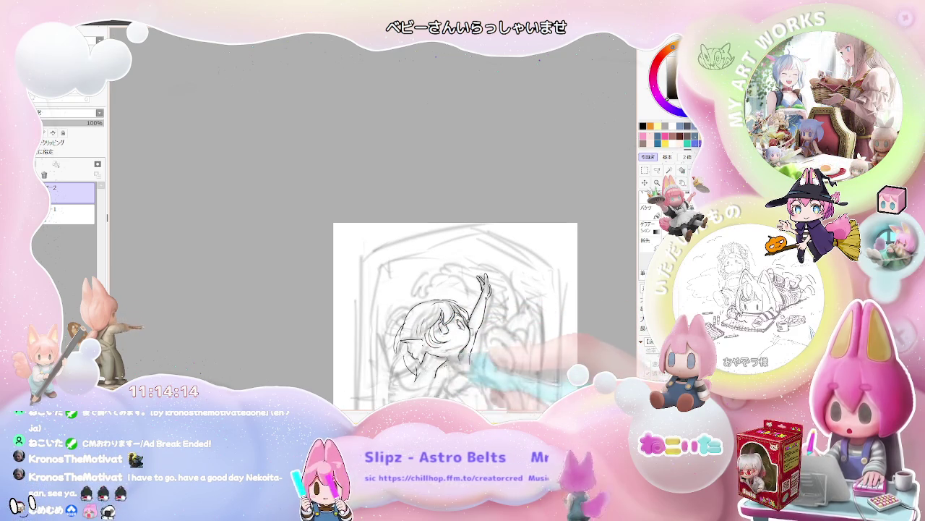
key(h)
drag(460, 357, 455, 340)
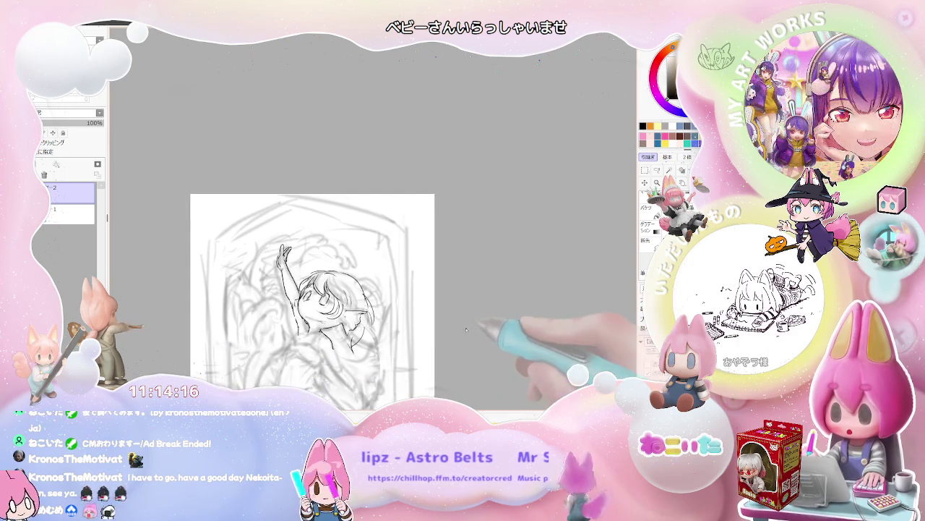
scroll(376, 347, up, 1)
scroll(376, 347, up, 1)
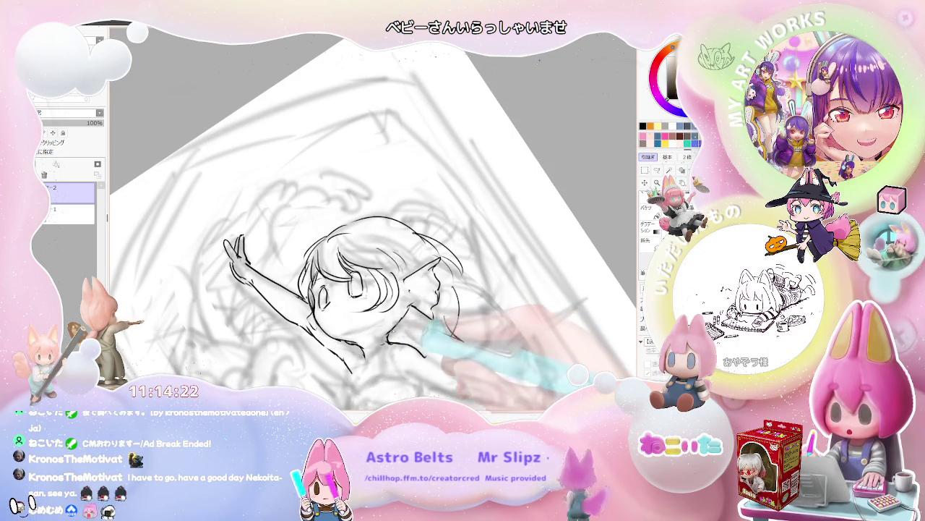
Ink the chin and neck line, the ear curl, and hair strands right of the head
drag(388, 338, 426, 354)
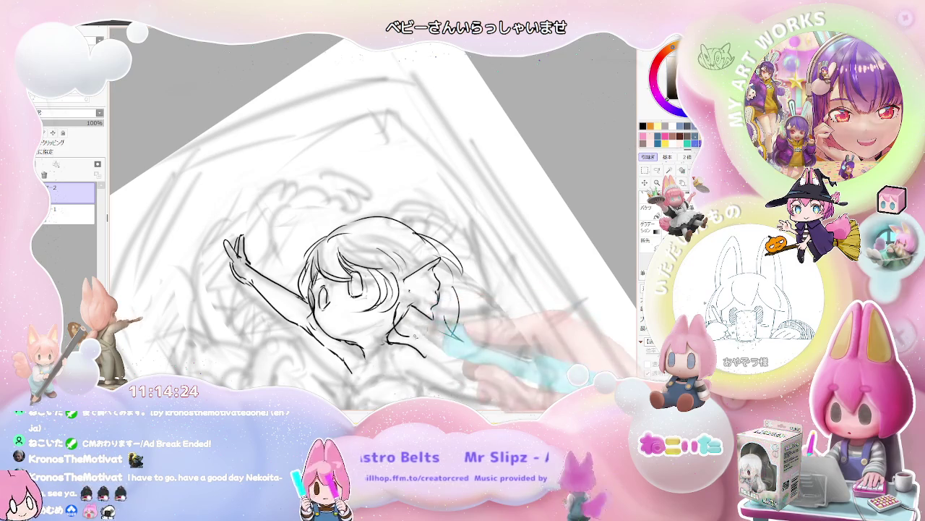
drag(401, 307, 416, 326)
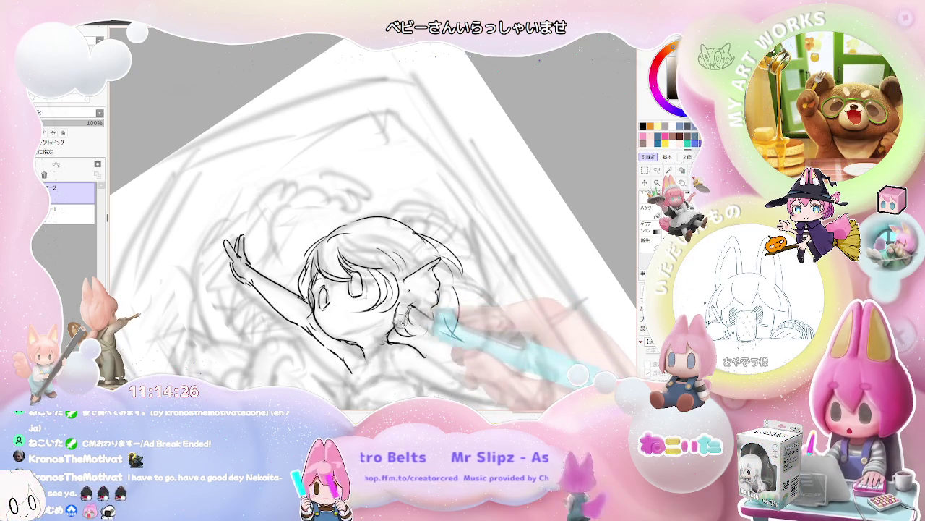
key(ctrl+minus)
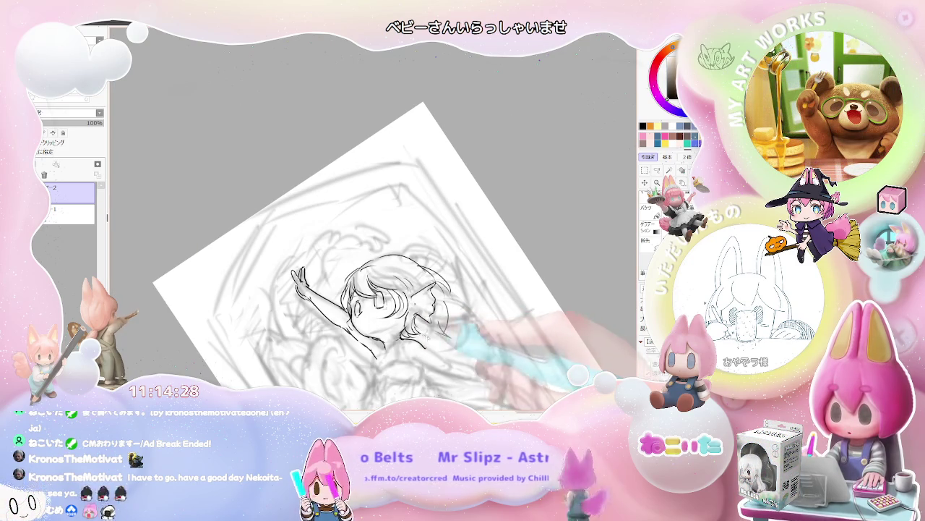
mouse_move(433, 320)
mouse_down()
mouse_move(455, 334)
mouse_move(474, 322)
mouse_up()
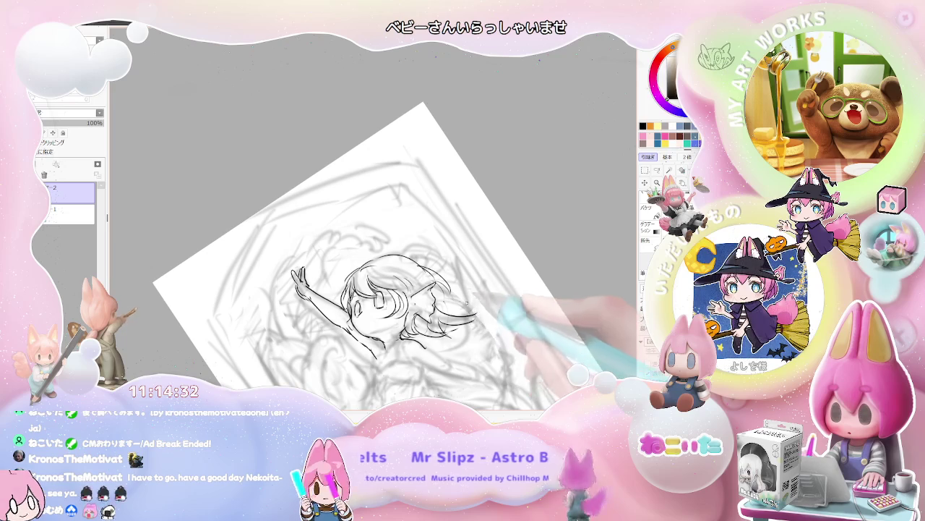
key(ctrl+minus)
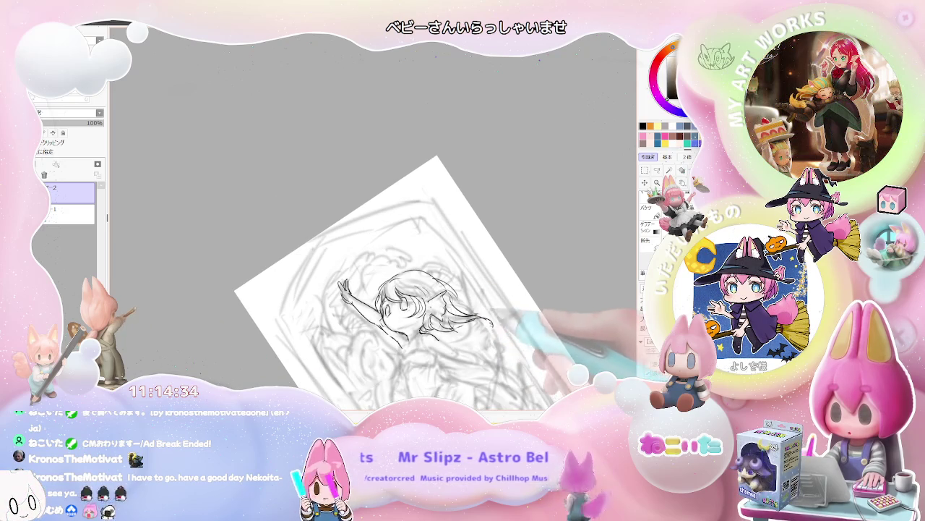
With the view upright, ink the shoulder and arm contour, a chest line, and the lower torso
key(Home)
key(ctrl+plus)
key(ctrl+plus)
key(ctrl+plus)
drag(403, 283, 373, 334)
drag(406, 304, 462, 318)
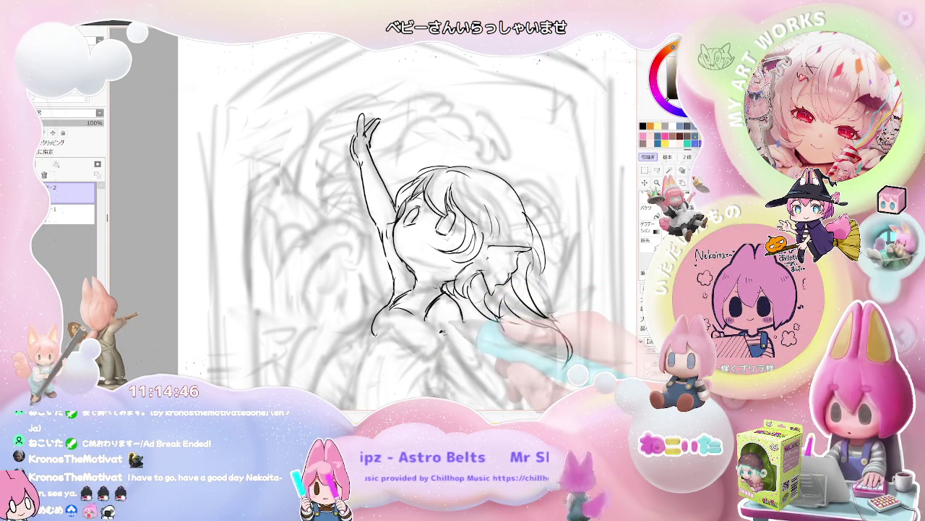
drag(441, 330, 464, 360)
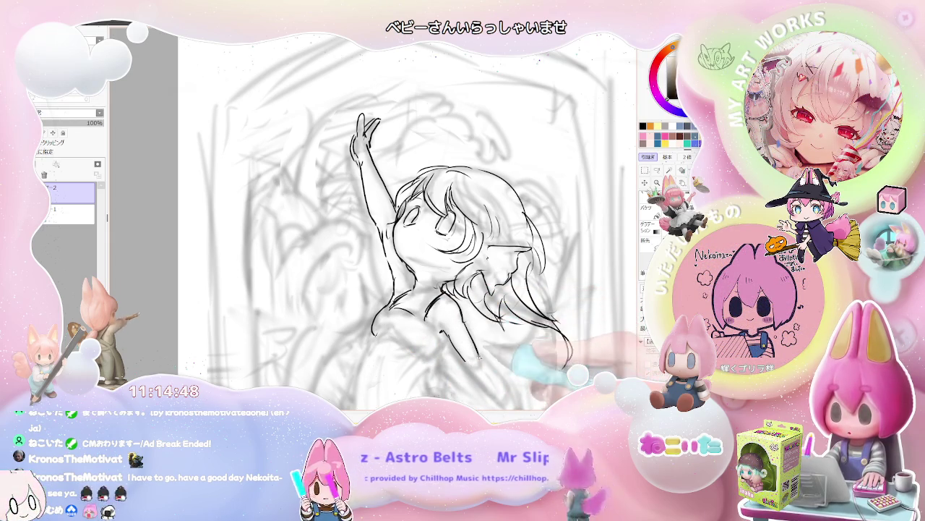
key(ctrl+minus)
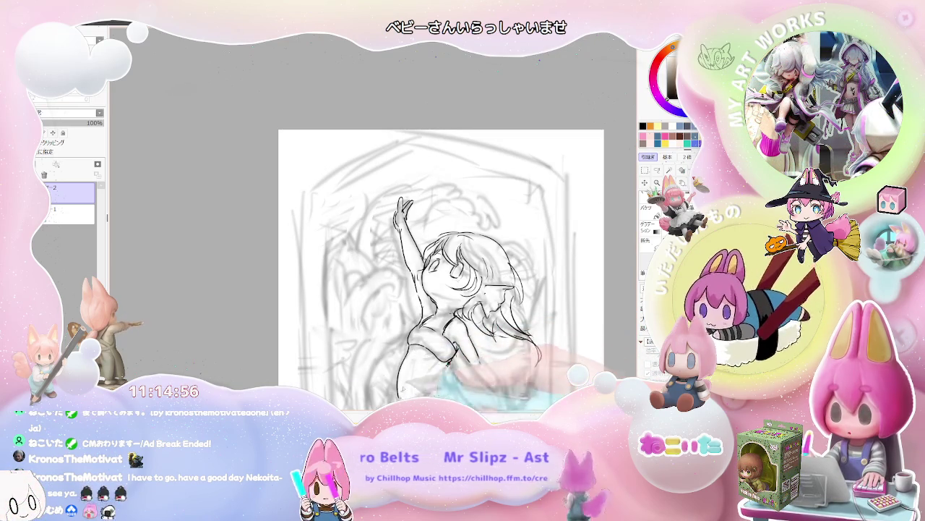
Ink strokes on the dress and lower torso, plus lines at the chest and collar
scroll(441, 271, down, 2)
mouse_move(406, 311)
mouse_down()
mouse_move(398, 362)
mouse_move(436, 374)
mouse_up()
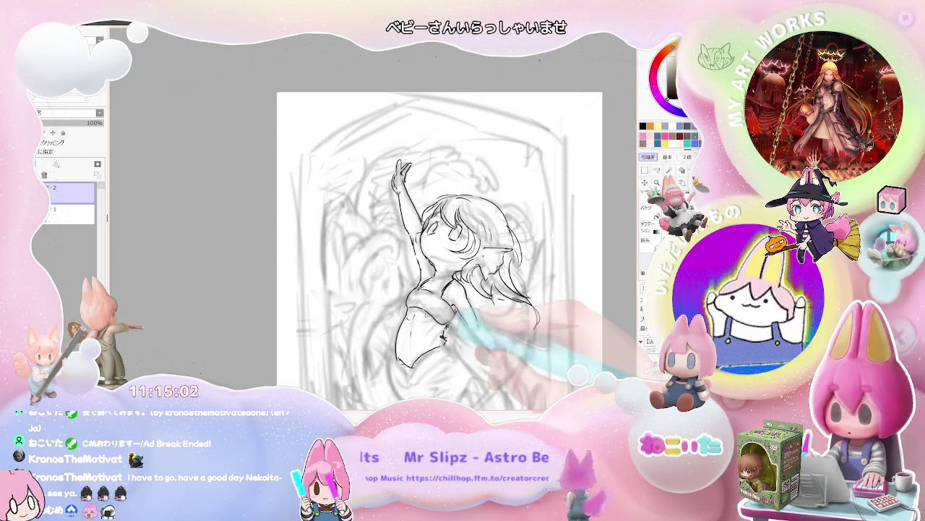
drag(414, 289, 443, 298)
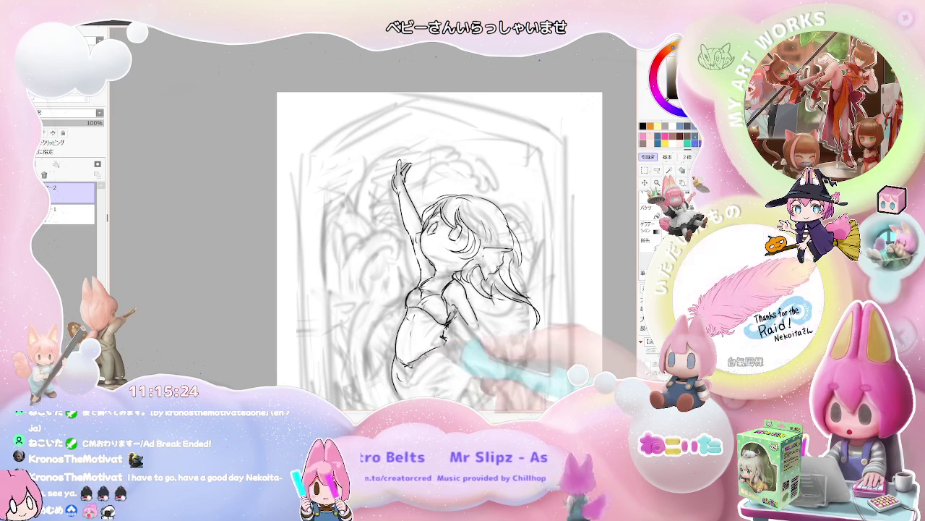
scroll(476, 367, down, 1)
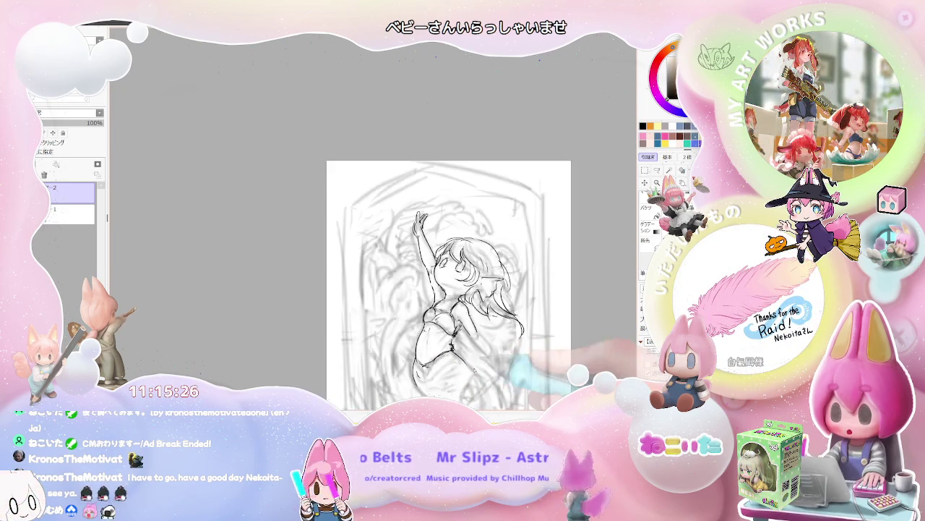
On the mirrored view, ink the hip curve into the tail and add marks at the waist
key(h)
drag(414, 372, 511, 320)
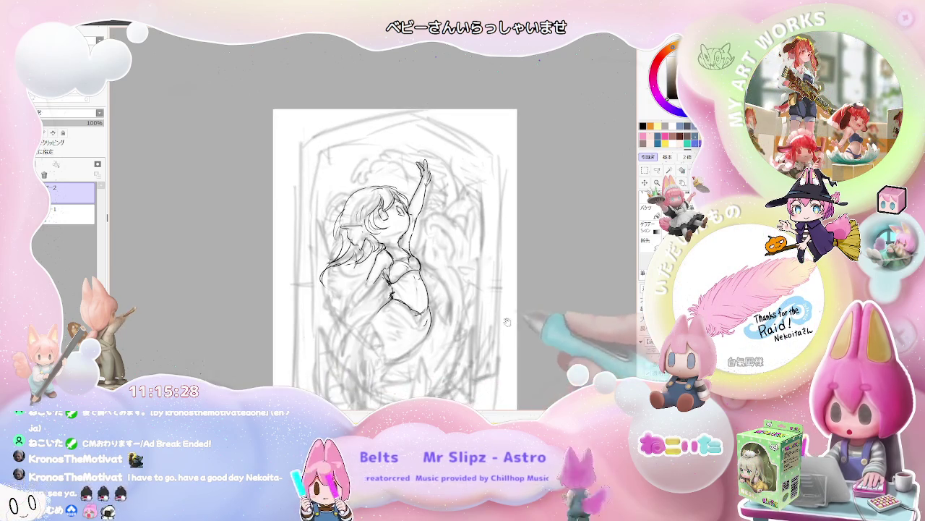
drag(426, 309, 355, 358)
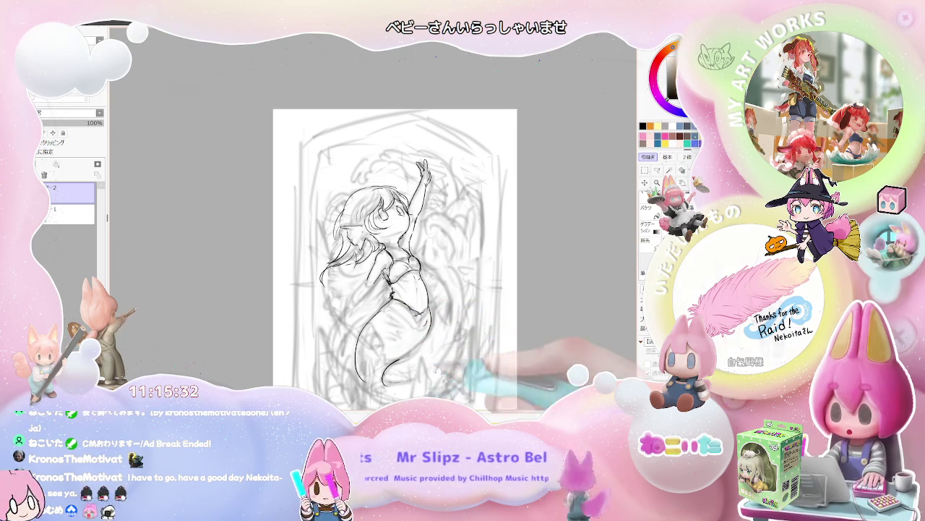
scroll(464, 384, down, 1)
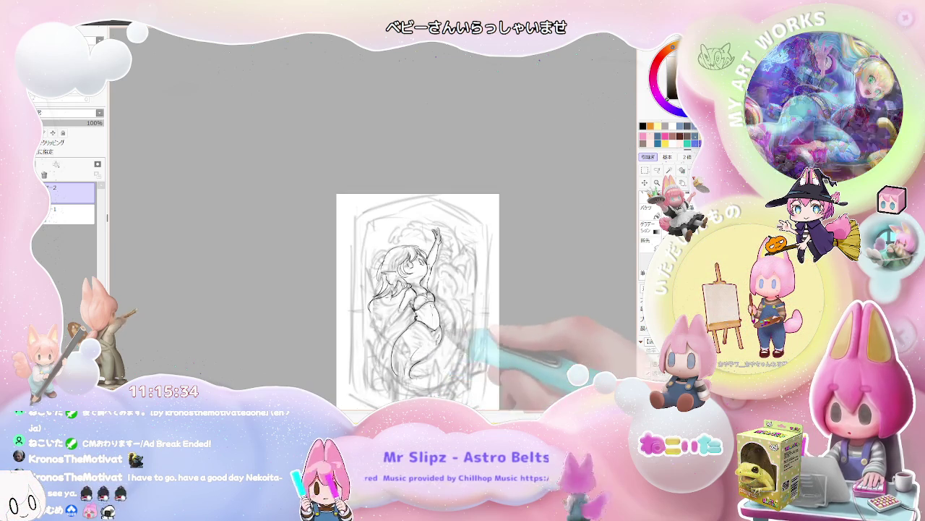
scroll(419, 359, up, 1)
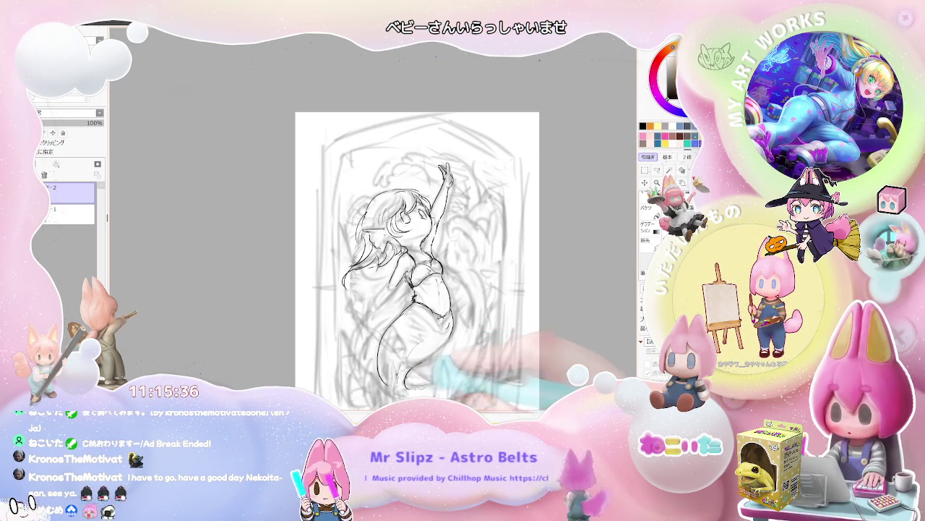
drag(401, 347, 407, 366)
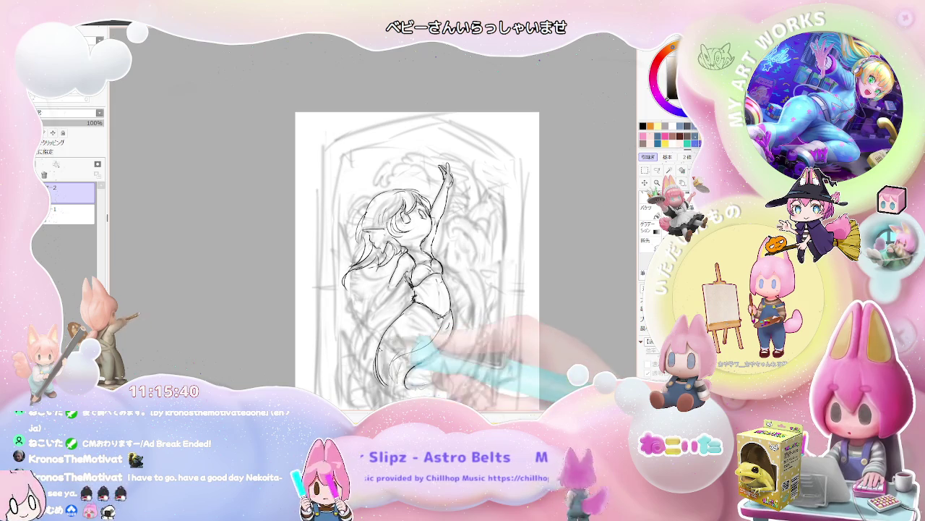
drag(410, 283, 415, 299)
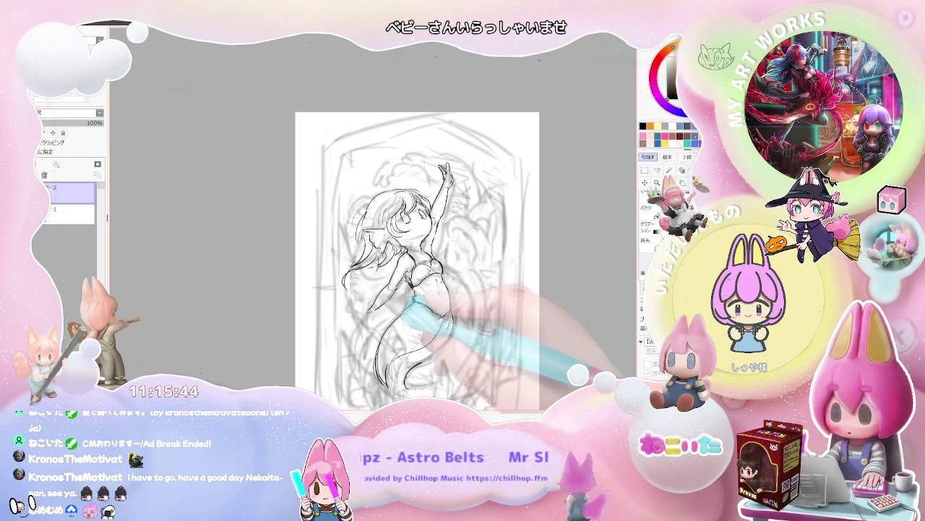
drag(383, 311, 360, 322)
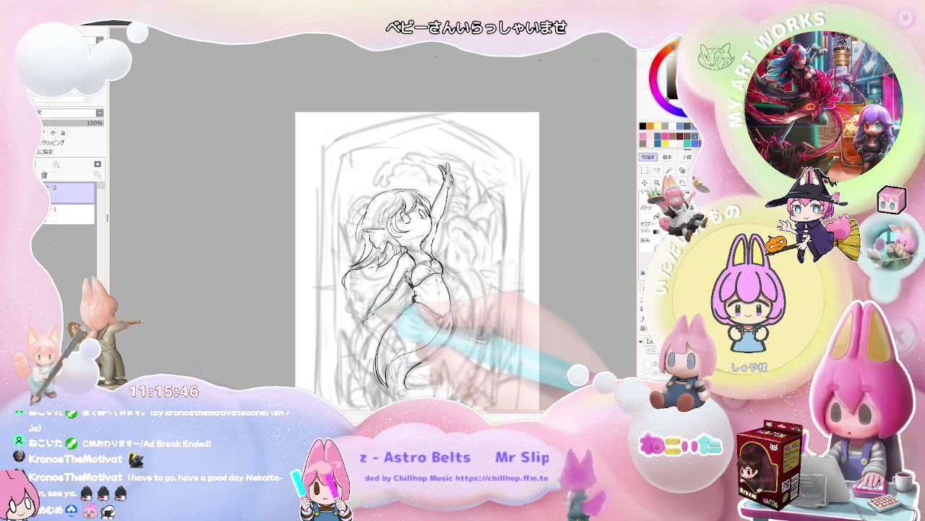